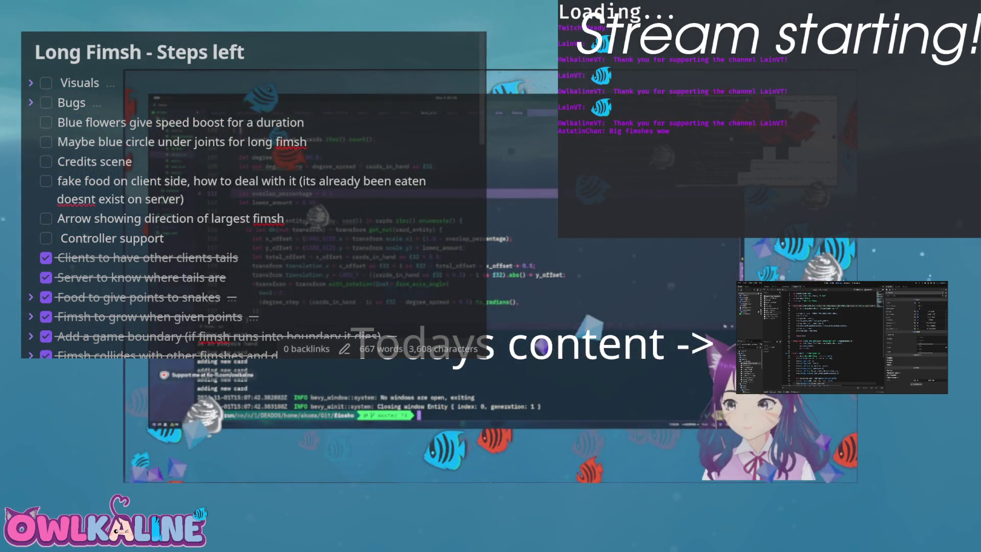
Review the task list by expanding and collapsing the Visuals and Bugs sections.
click(31, 85)
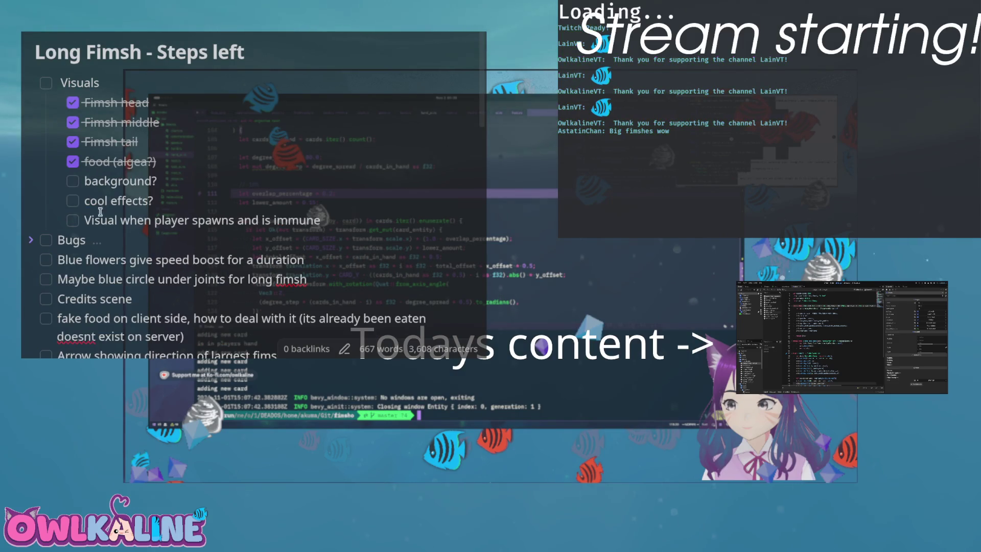
click(31, 84)
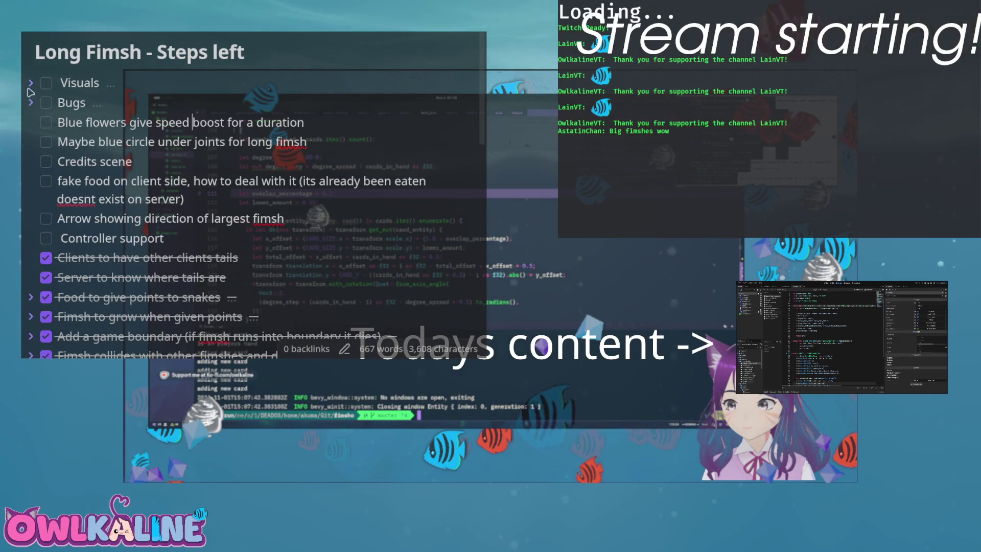
click(31, 103)
scroll(98, 169, down, 2)
scroll(97, 170, up, 2)
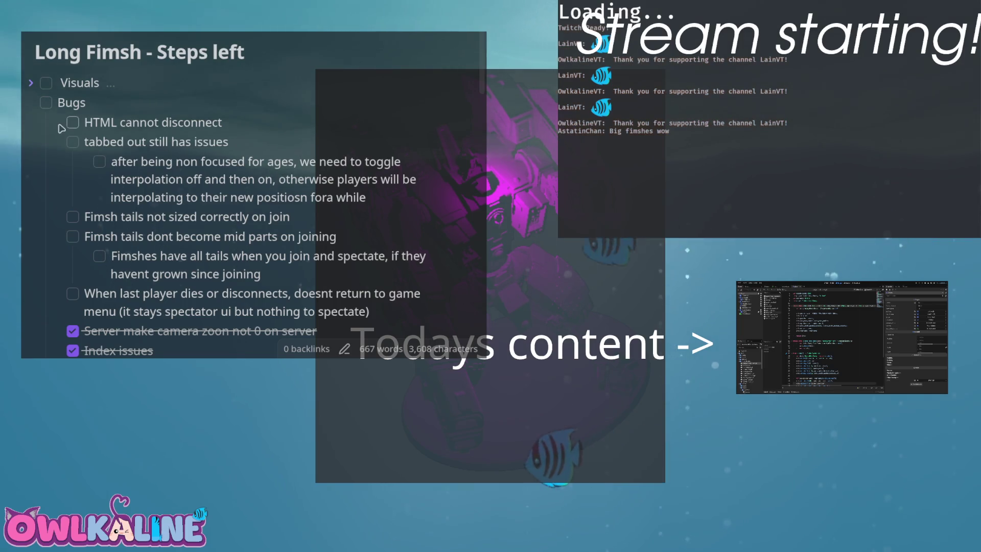
click(58, 143)
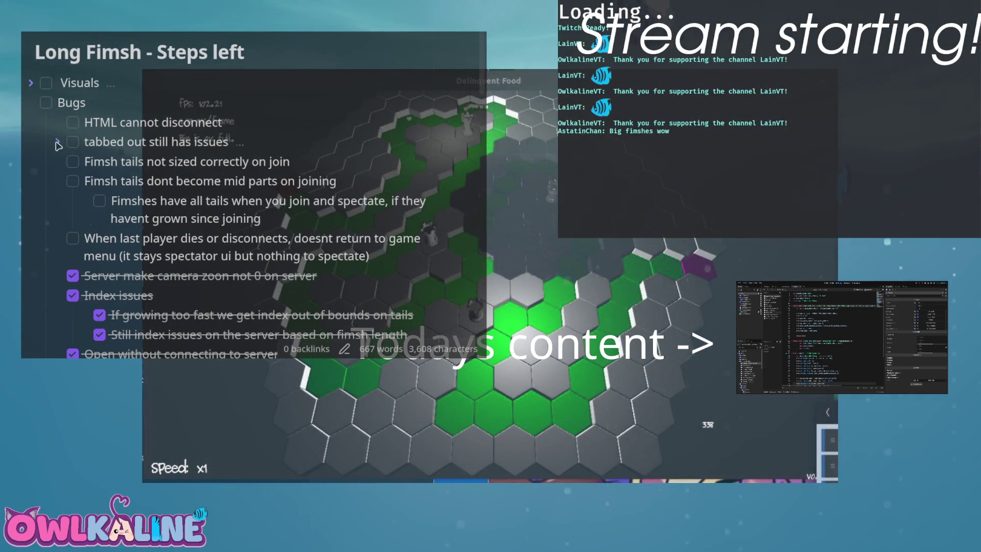
click(58, 181)
drag(127, 215, 133, 123)
click(144, 163)
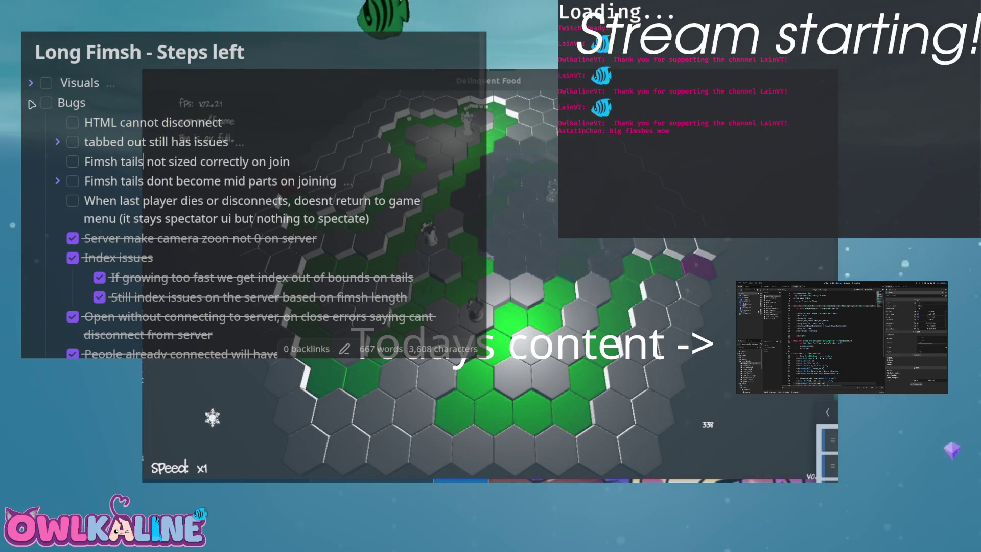
click(31, 103)
drag(76, 120, 286, 221)
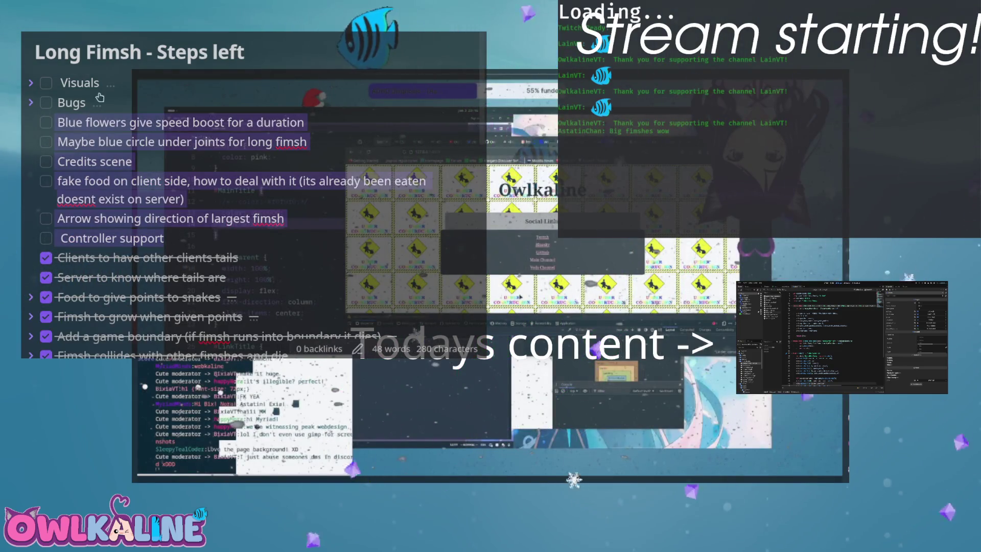
click(120, 161)
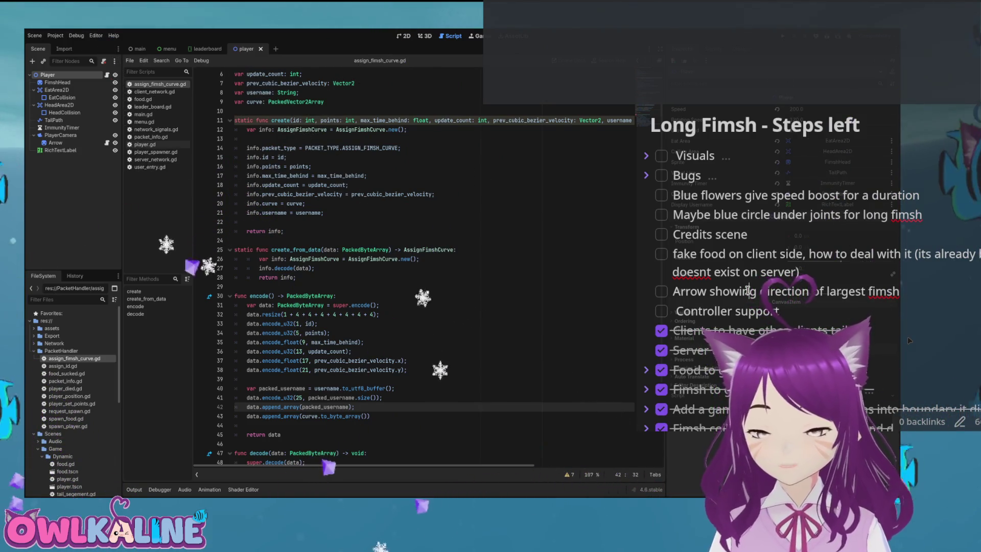
Reopen Bugs and review the HTML, tabbed-out and Fimsh tails items, then highlight Blue flowers.
click(647, 175)
scroll(726, 201, down, 2)
scroll(726, 201, up, 2)
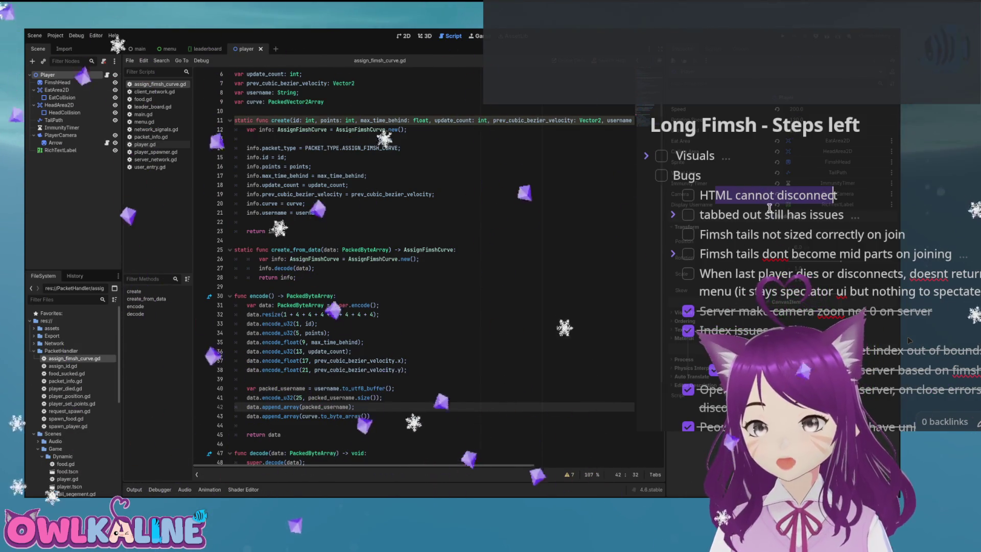
double_click(730, 195)
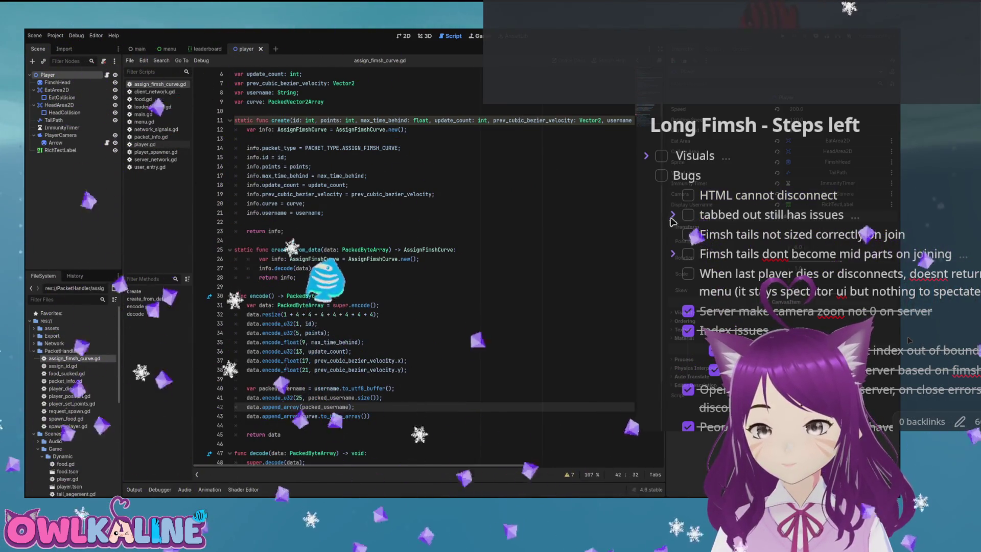
key(Down)
key(ctrl+Down)
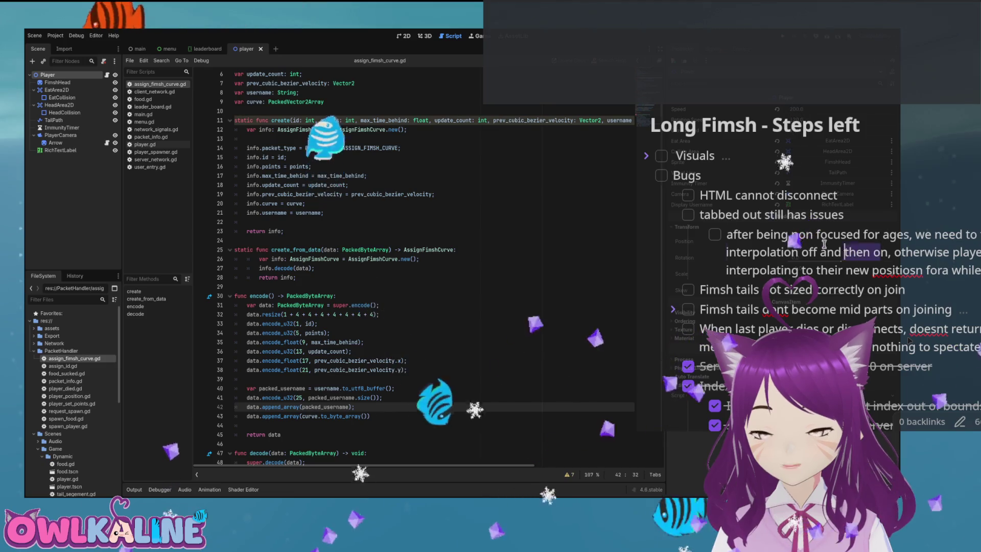
click(674, 215)
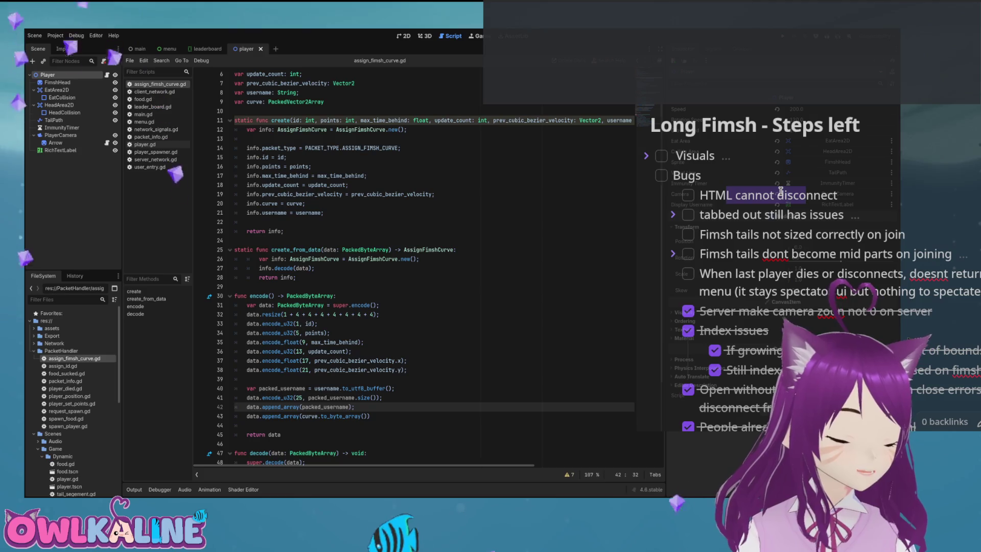
click(741, 235)
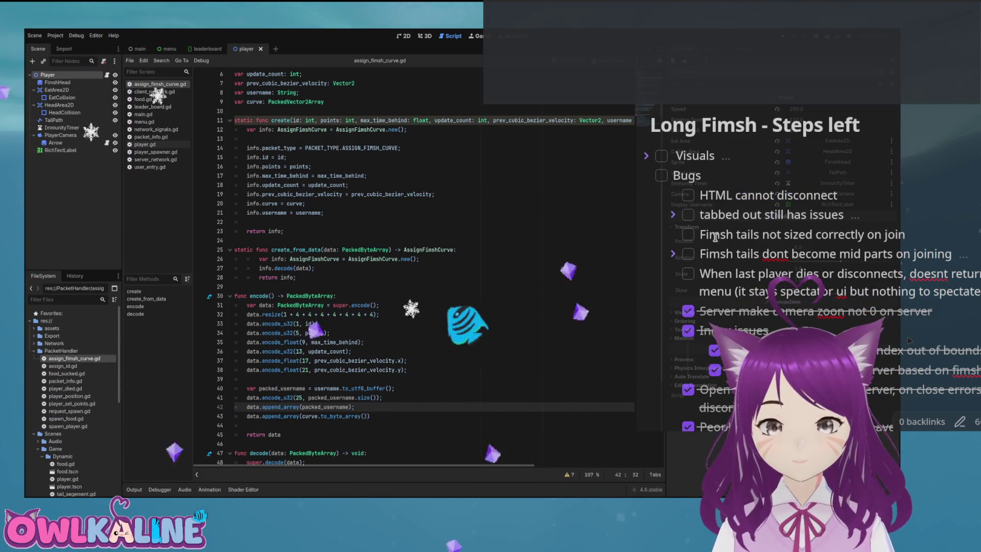
drag(882, 235, 721, 236)
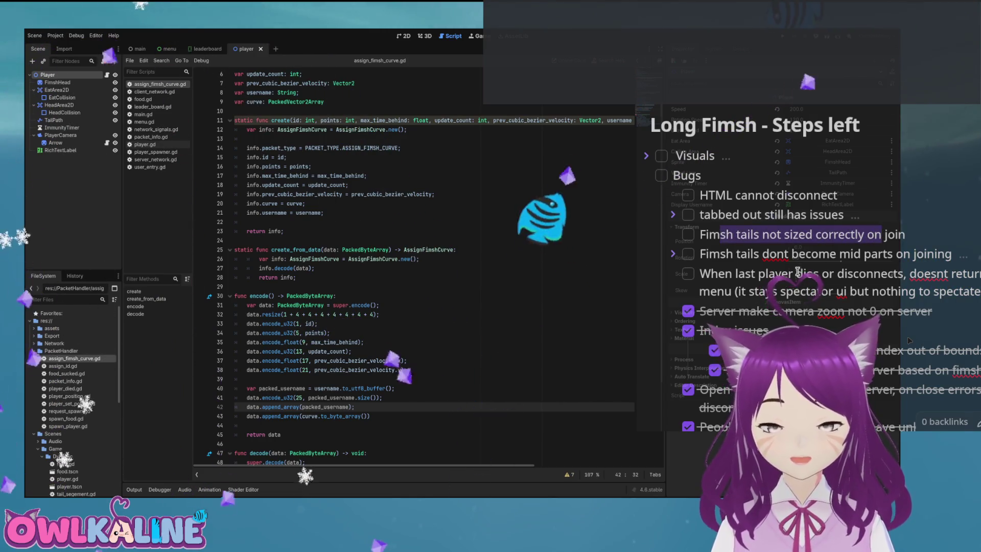
click(646, 175)
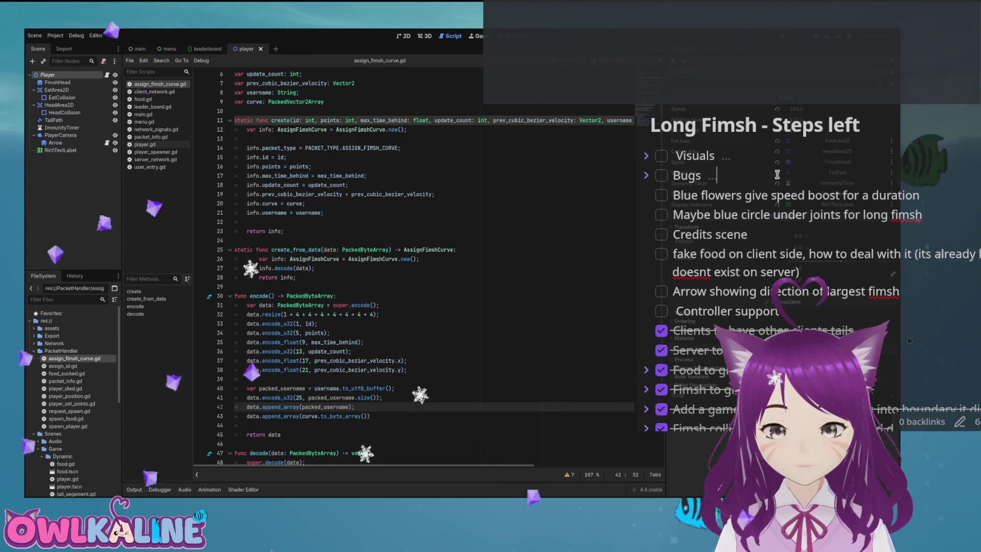
drag(672, 195, 742, 202)
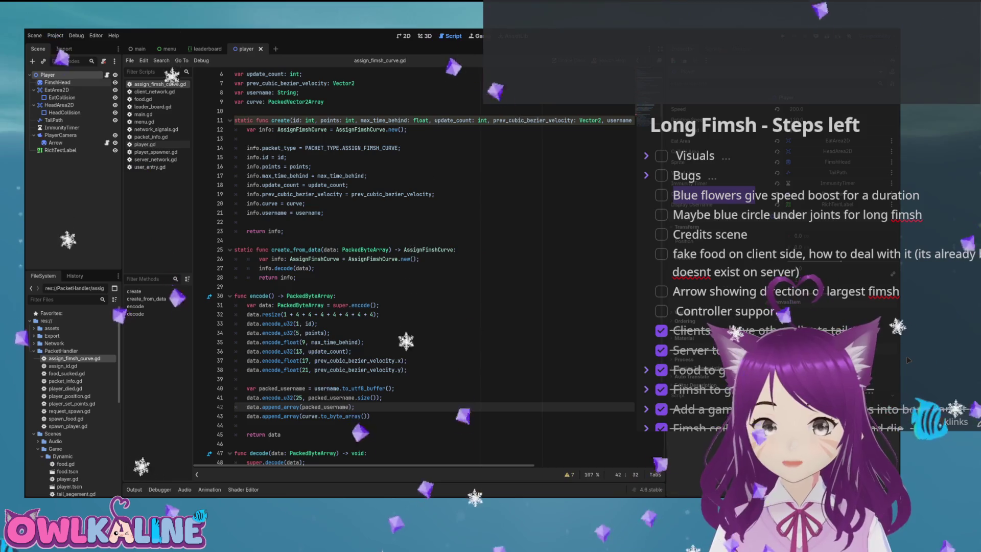
Open food.tscn and hide the food's CollisionShape2D.
click(67, 374)
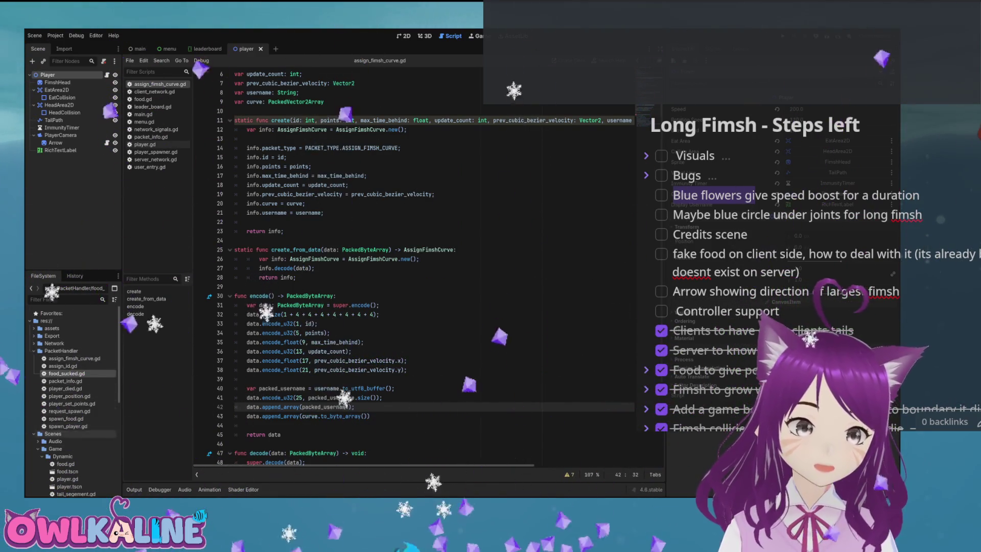
scroll(71, 398, down, 4)
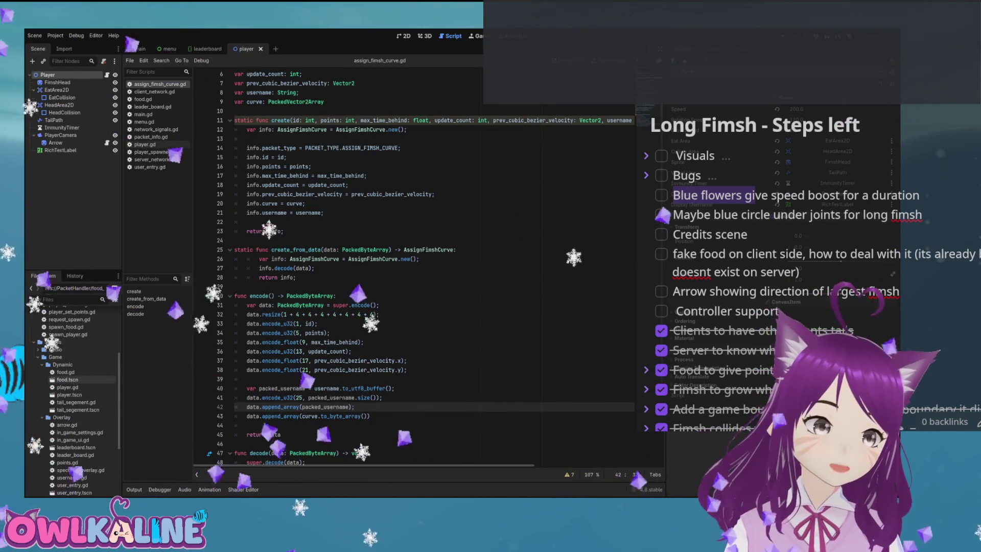
double_click(67, 379)
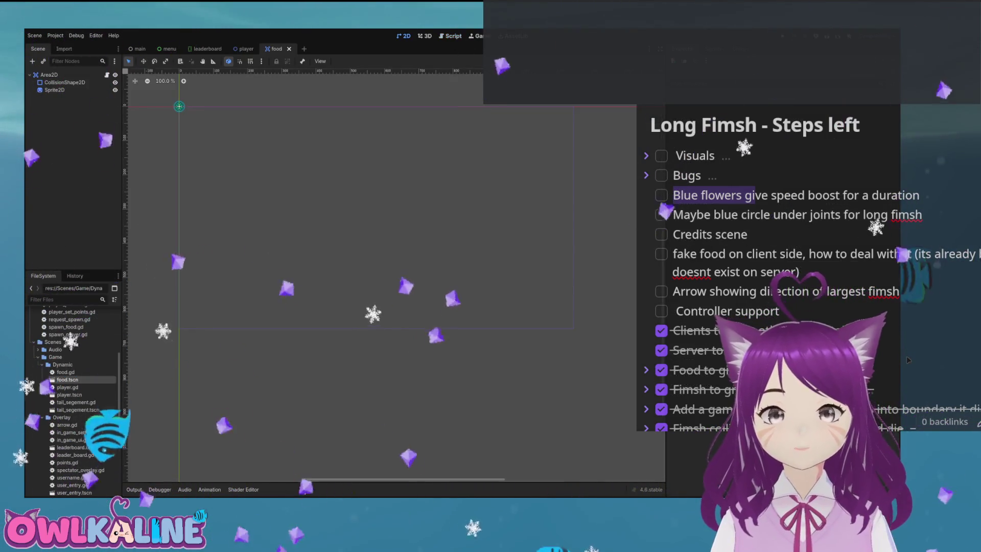
scroll(375, 371, up, 8)
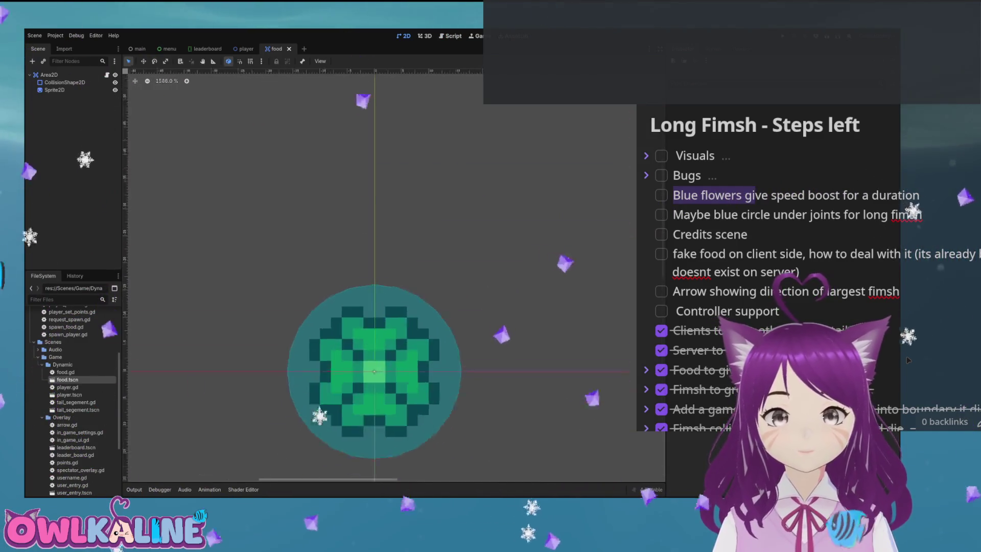
scroll(375, 307, down, 5)
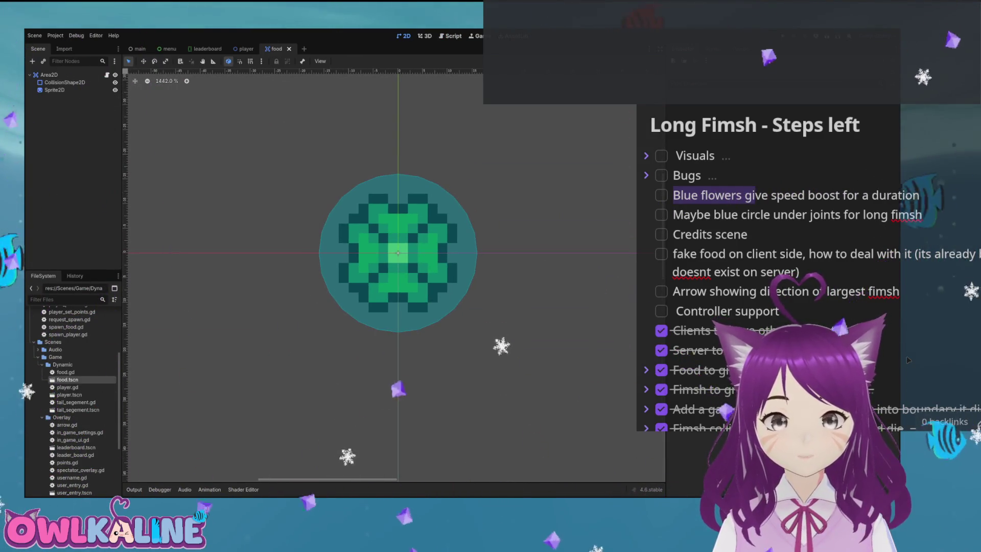
click(115, 83)
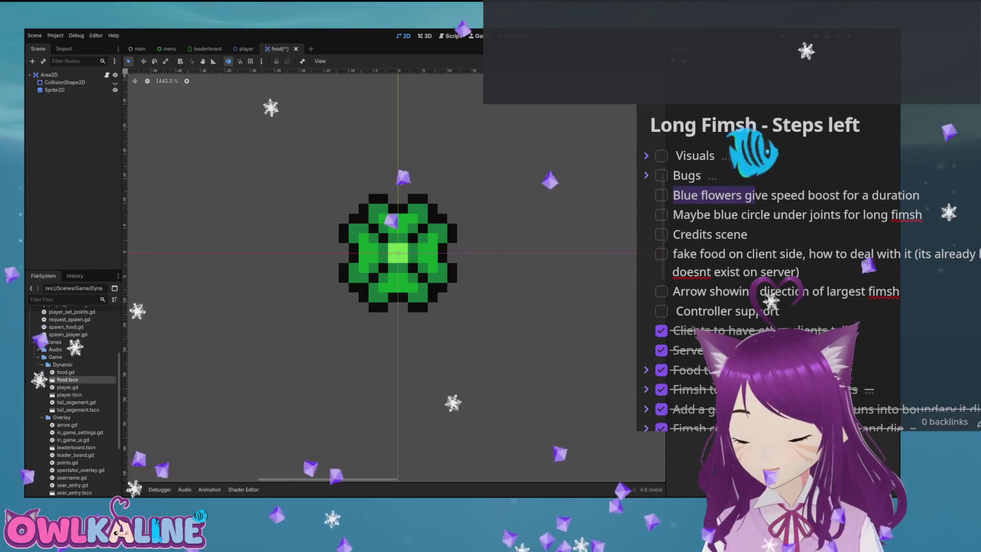
Show the food's CollisionShape2D again, then switch to the player scene and zoom in.
click(959, 110)
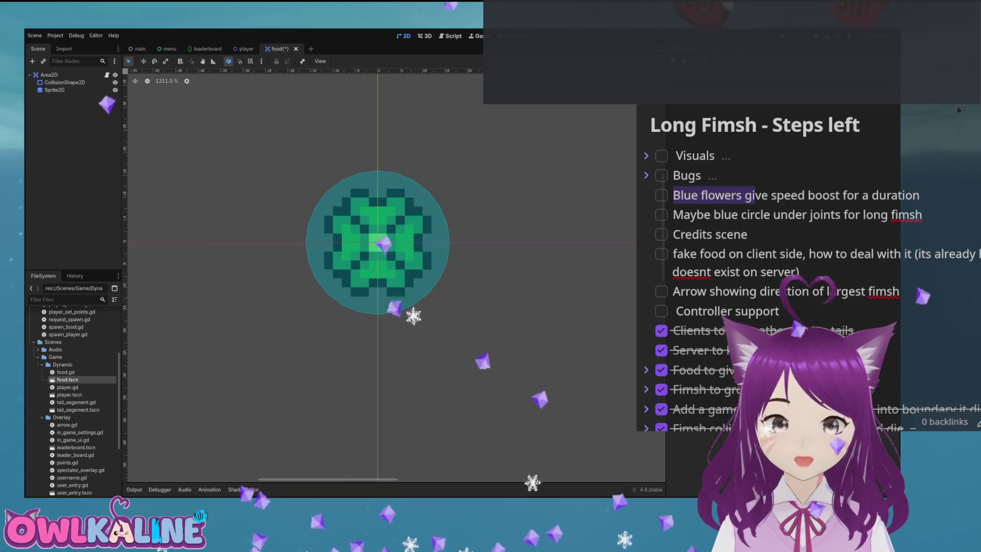
key(ctrl+shift+Tab)
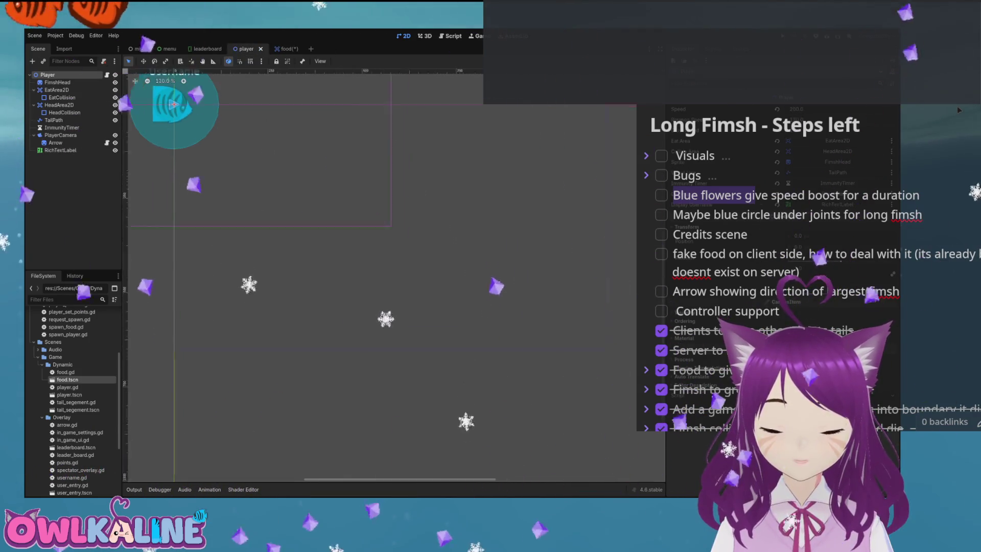
scroll(440, 184, up, 11)
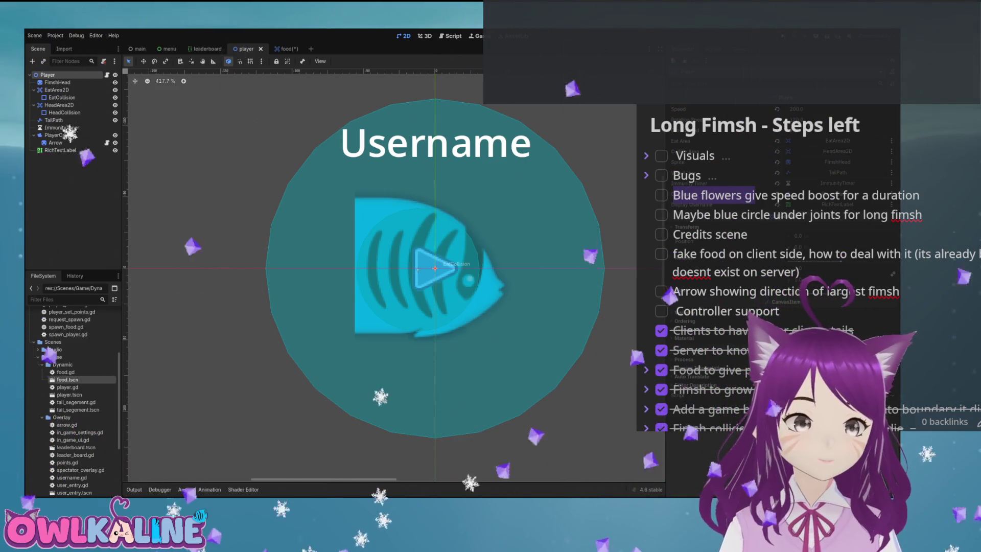
Switch to the menu scene tab.
click(169, 49)
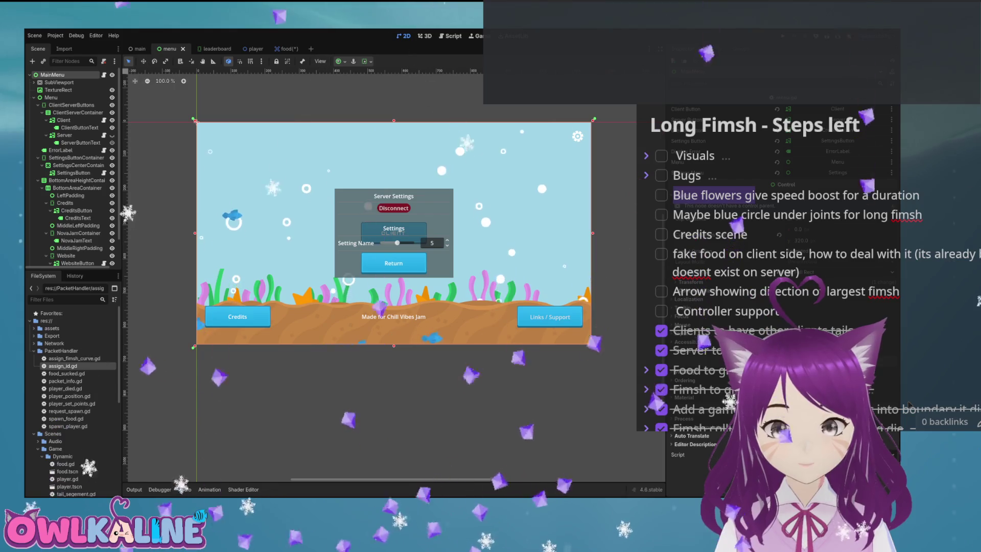
Open disconnect_player.gd from PacketHandler in the script editor.
double_click(72, 373)
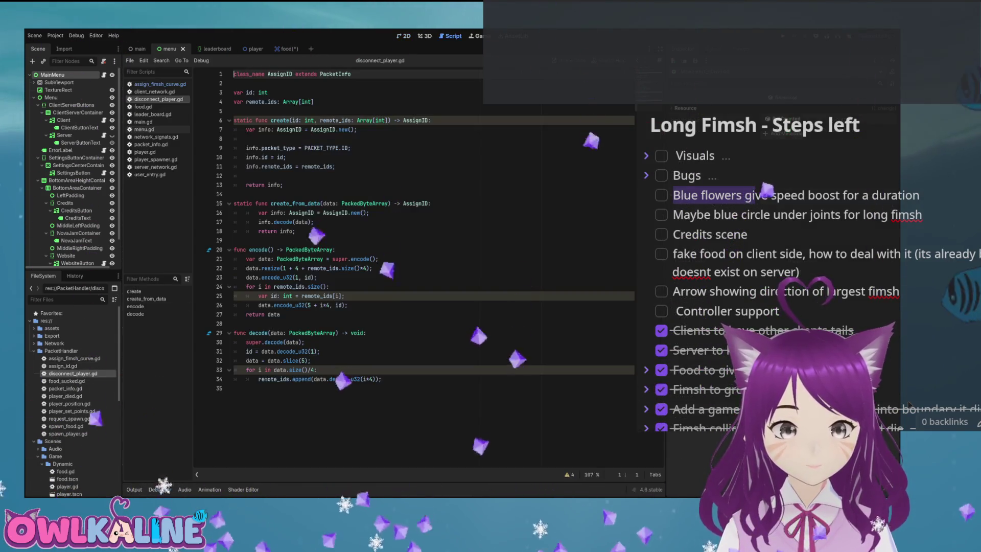
Rename the packet class to RequestDisconnect and update the create function's types.
text(Disc)
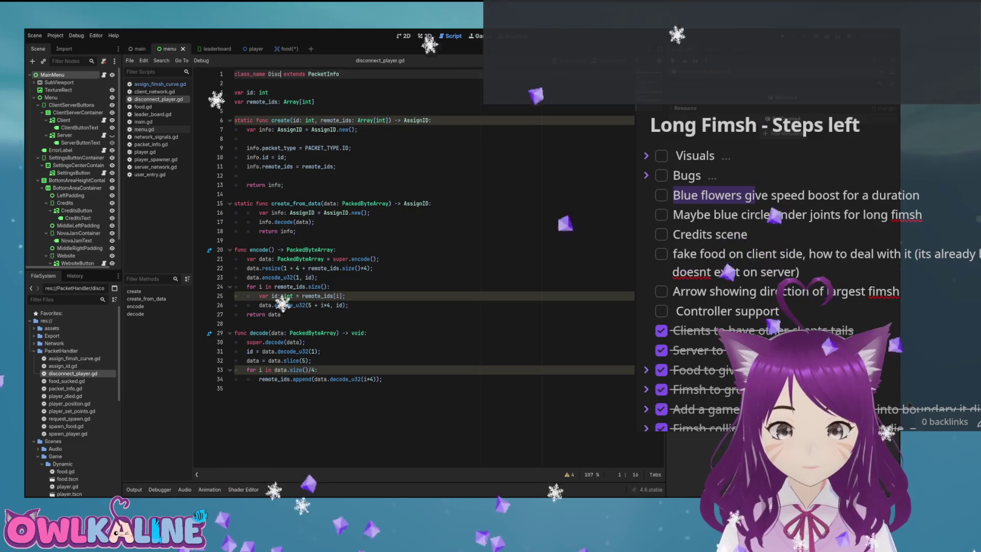
text(r)
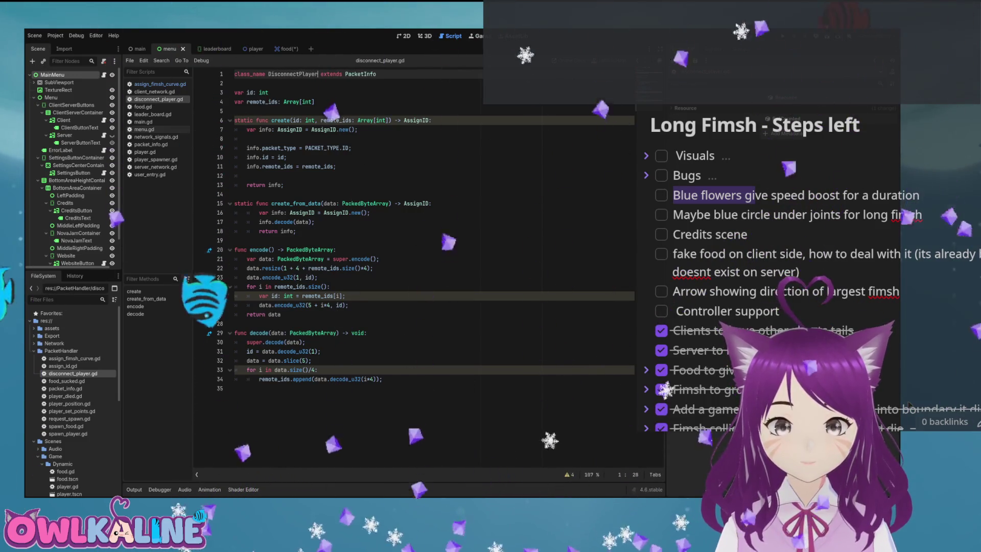
key(Left)
key(Left)
key(Left)
double_click(416, 121)
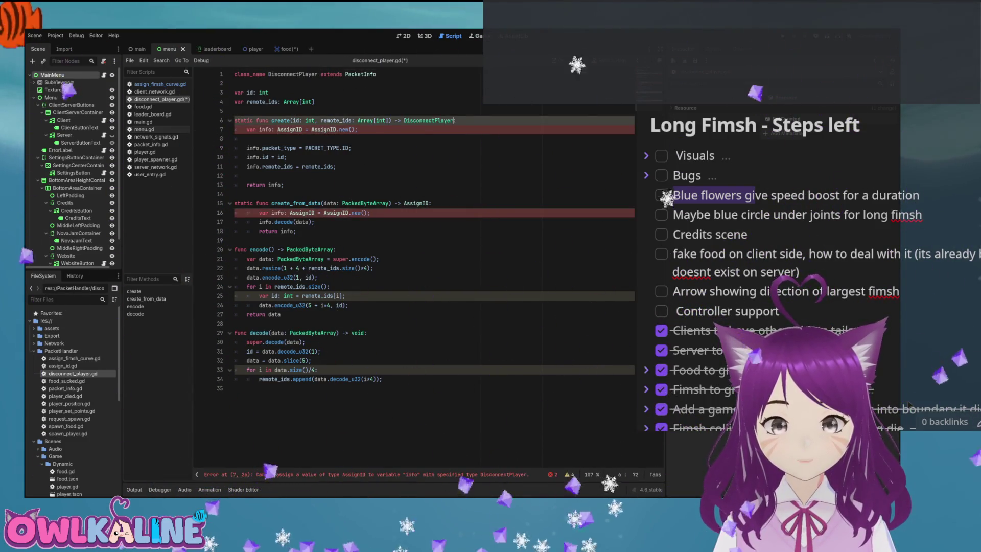
double_click(333, 129)
key(ctrl+v)
double_click(289, 129)
double_click(292, 74)
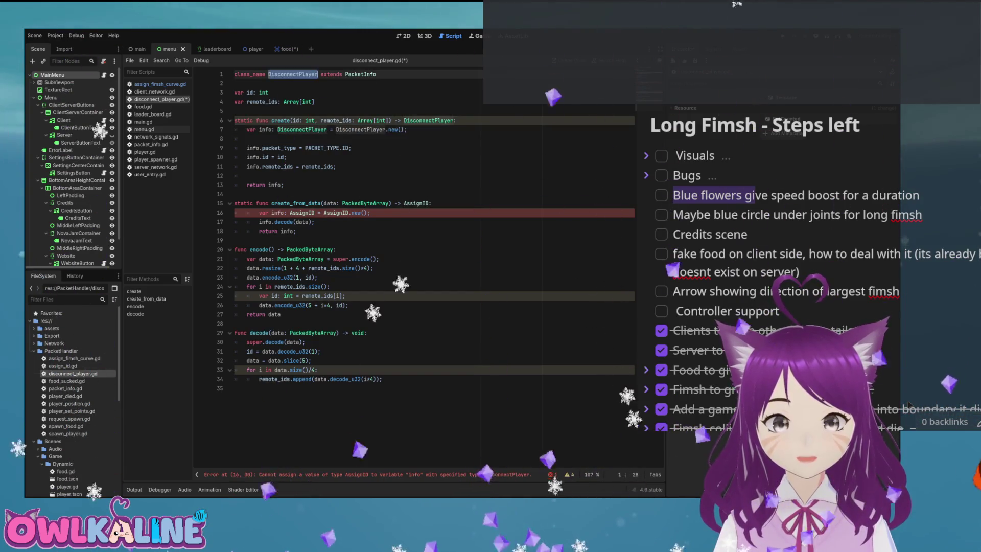
text(Disc)
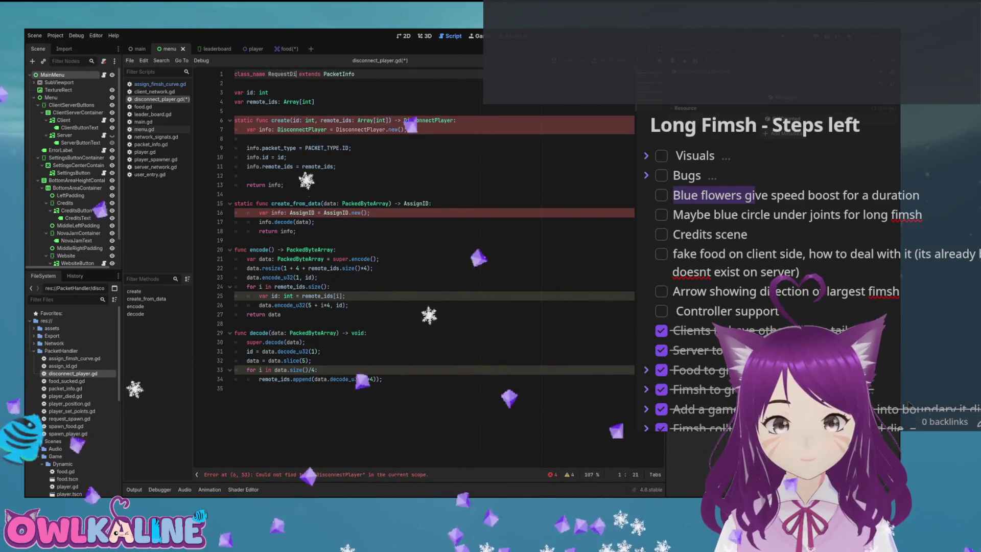
text(onnect)
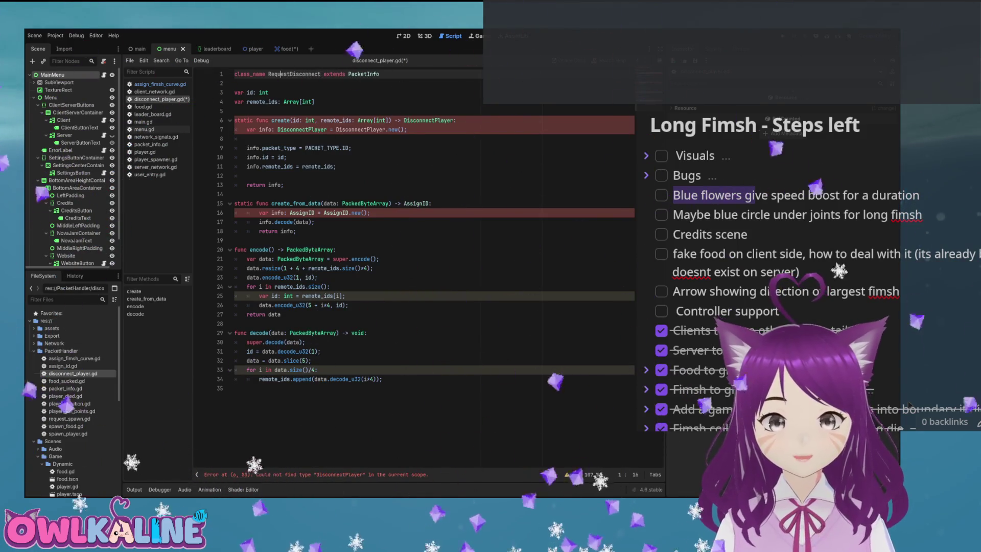
double_click(429, 121)
double_click(303, 129)
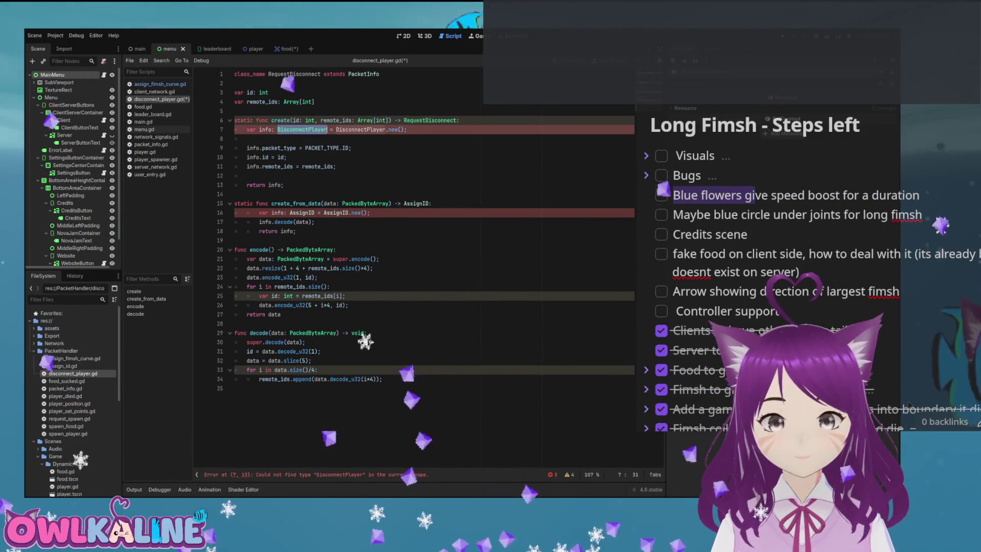
Replace the AssignID types on lines 7 and 16 and create_from_data's return with RequestDisconnect.
text(RequestDisconnect)
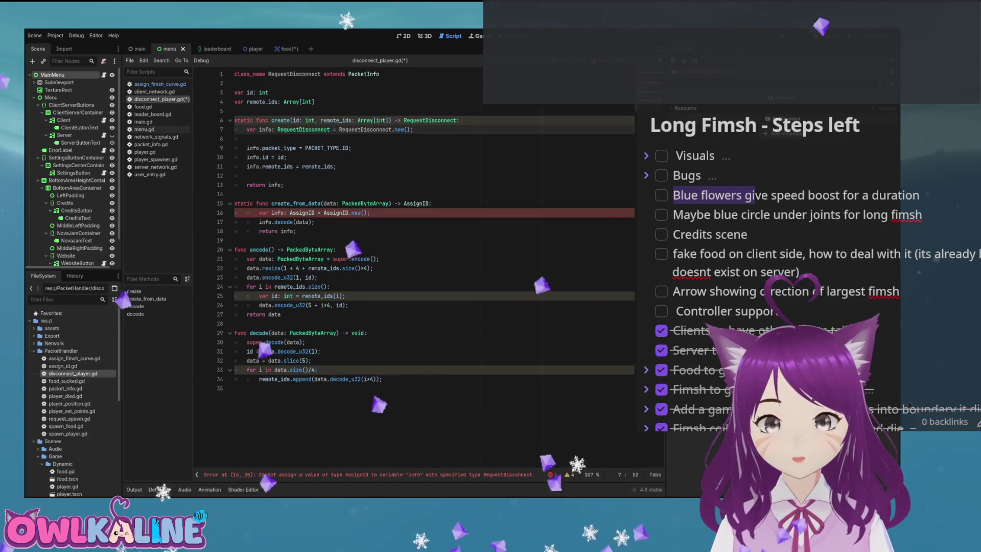
double_click(302, 213)
text(RequestDisconnect)
click(364, 203)
double_click(363, 213)
text(RequestDisconnect)
double_click(417, 204)
text(RequestDisconnect)
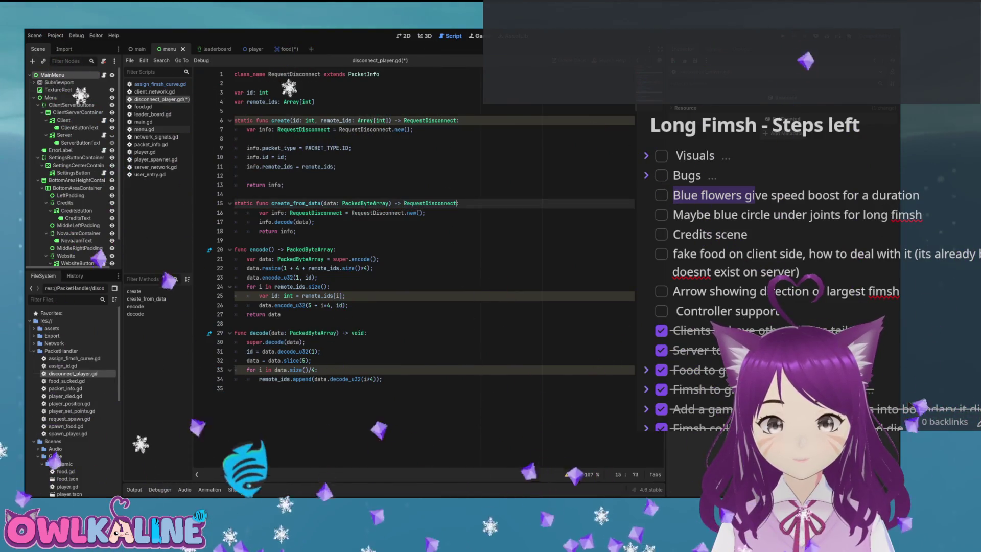
Delete the remote_ids for-loops from both encode and decode.
click(349, 305)
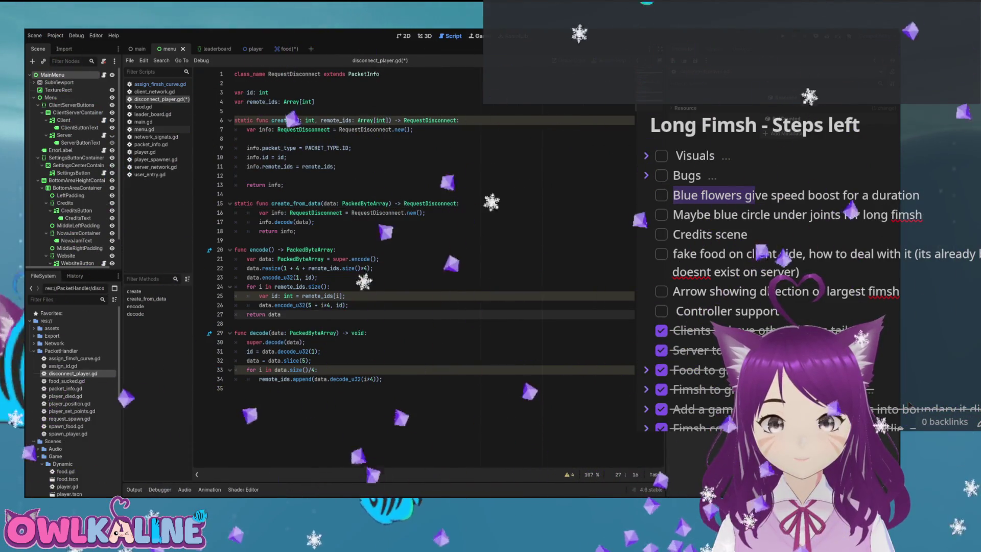
shift+click(234, 287)
key(BackSpace)
key(BackSpace)
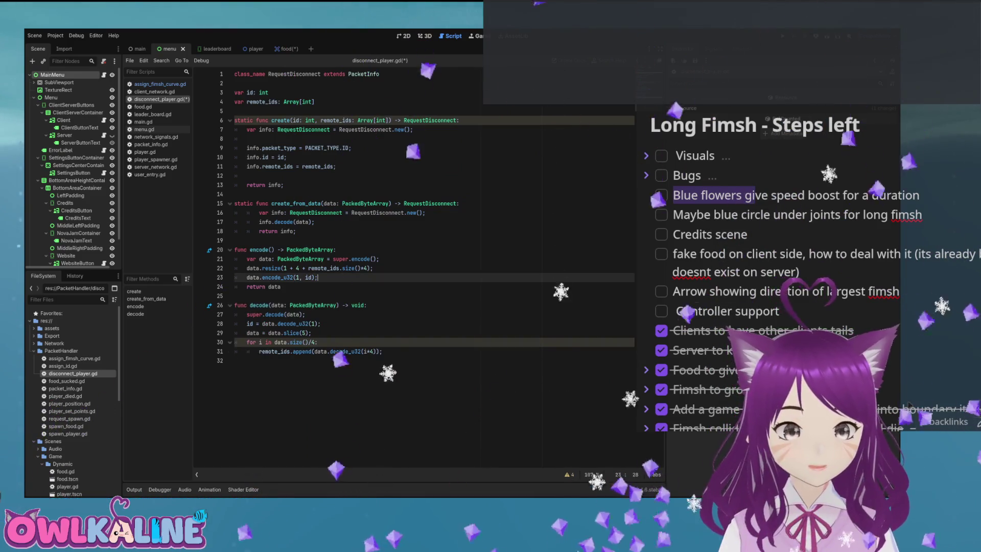
click(381, 351)
shift+click(312, 333)
key(BackSpace)
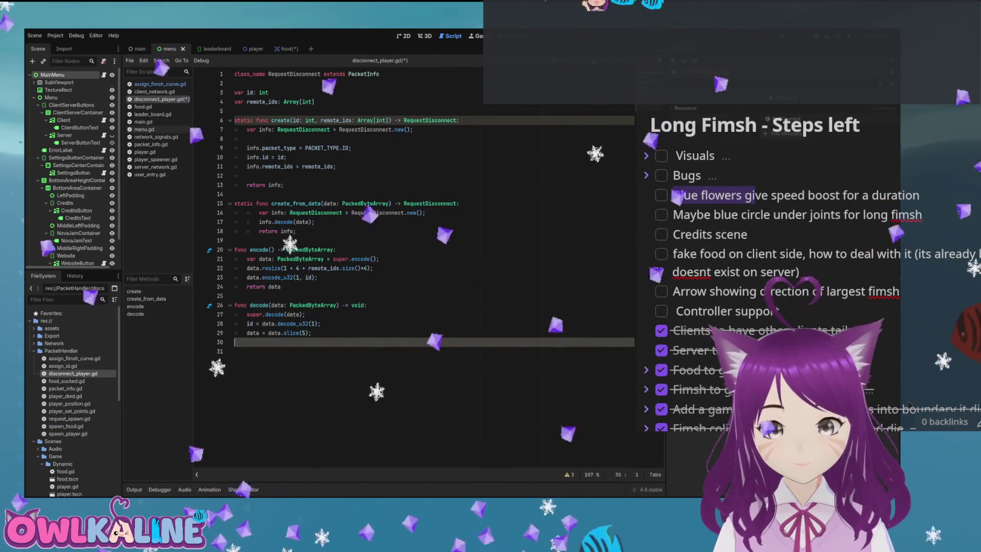
Save, remove the data slice line, and rename the file to request_disconnect.gd.
key(ctrl+s)
key(shift+ctrl+Left)
key(shift+ctrl+Left)
key(shift+ctrl+Left)
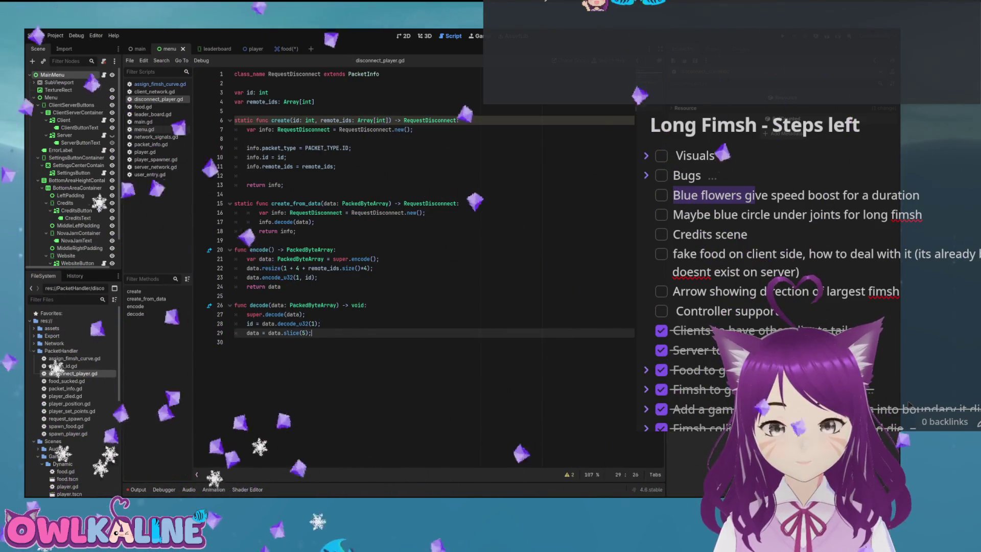
key(shift+ctrl+Left)
key(shift+ctrl+Left)
key(shift+ctrl+Left)
key(BackSpace)
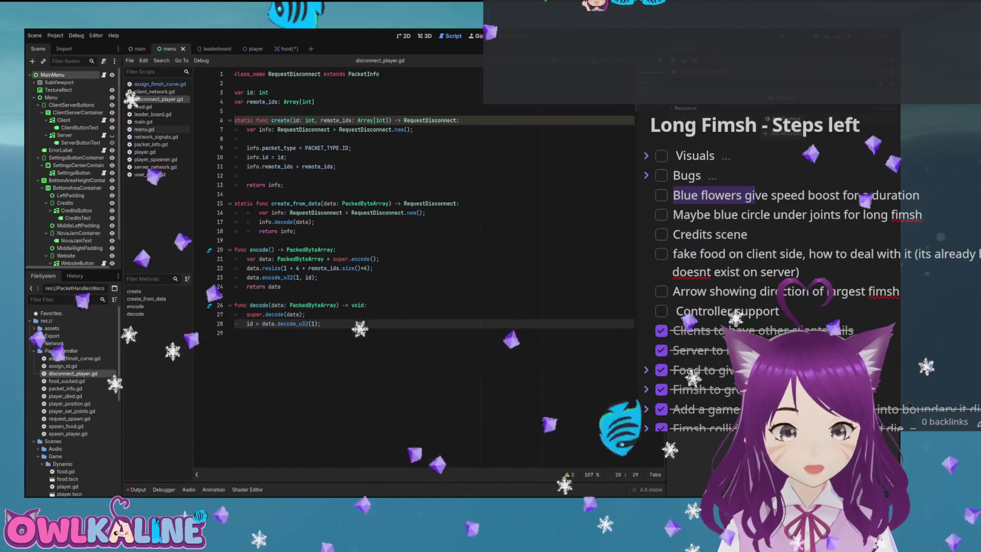
text(request_)
key(Return)
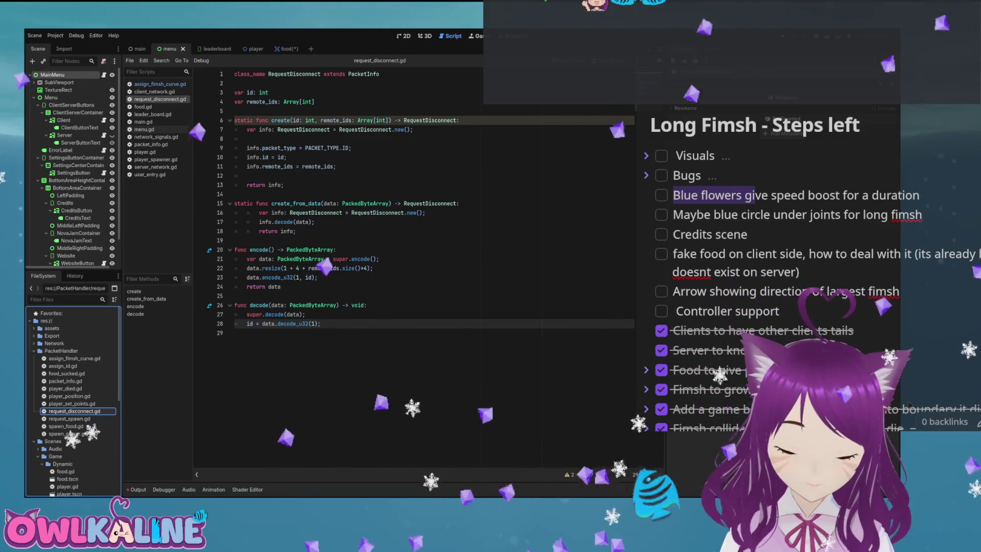
click(306, 315)
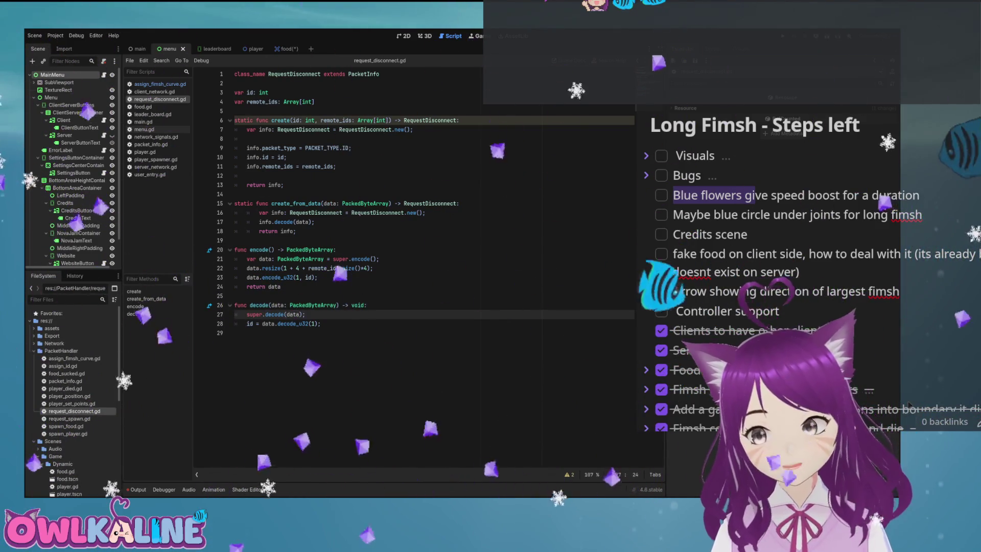
key(Up)
key(Up)
key(Up)
key(End)
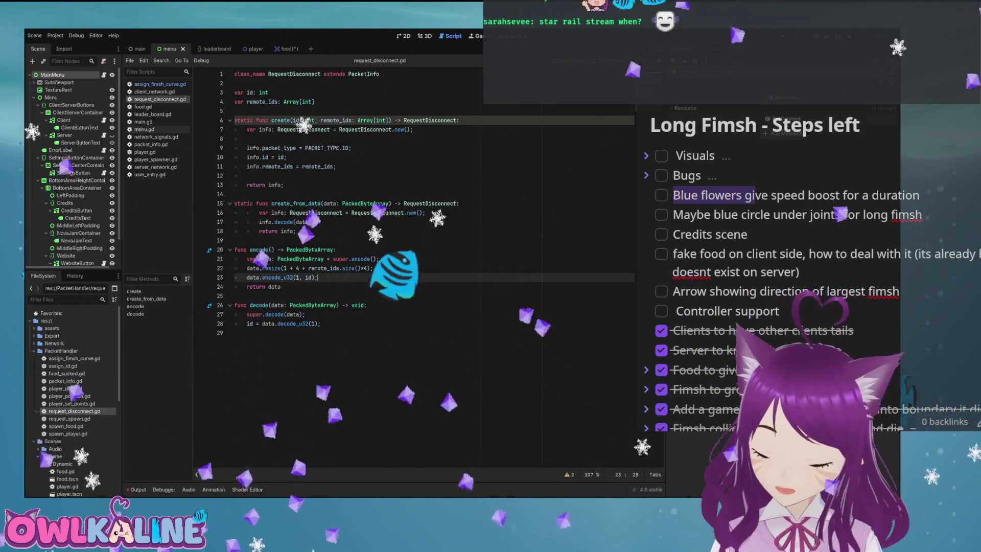
key(Up)
key(Up)
key(Up)
key(Down)
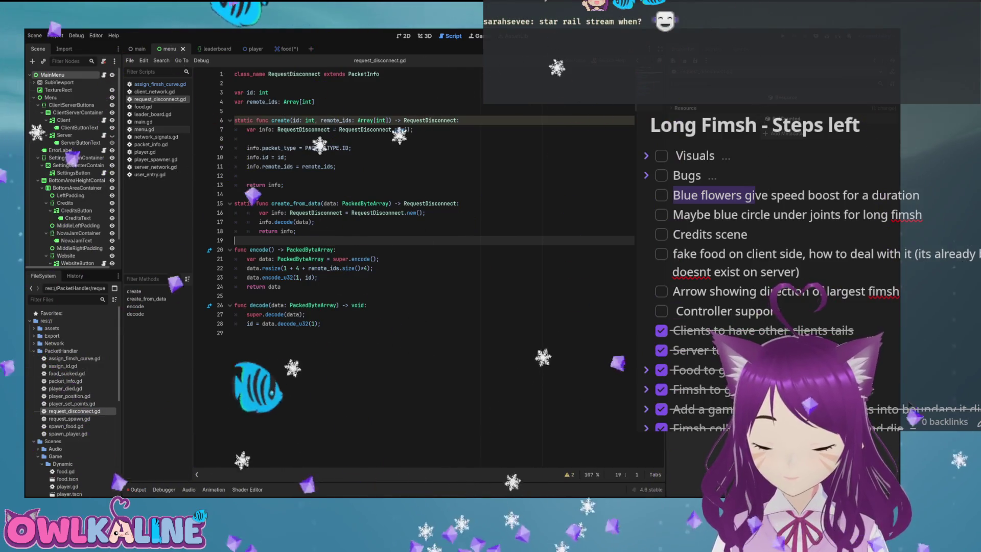
key(Down)
key(Down)
key(Down)
key(End)
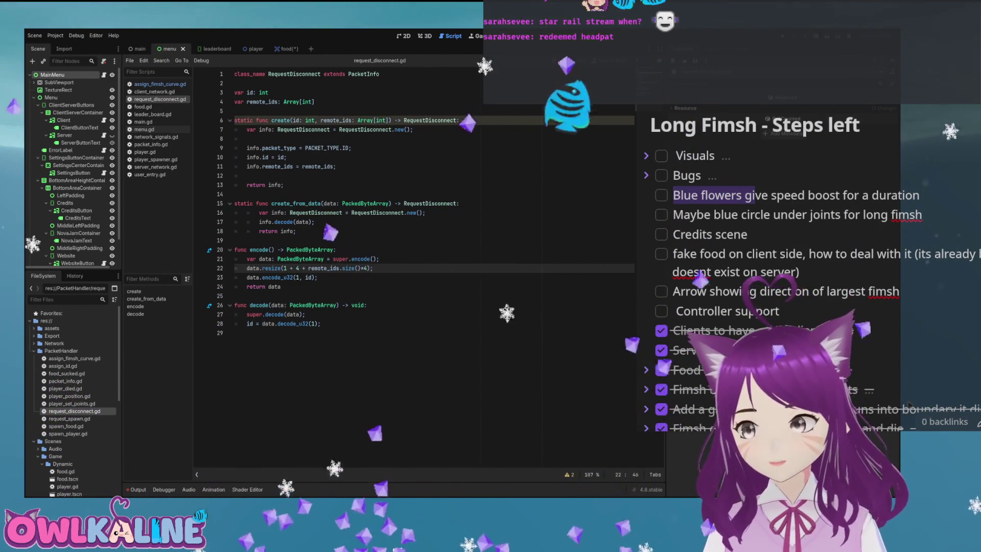
click(240, 194)
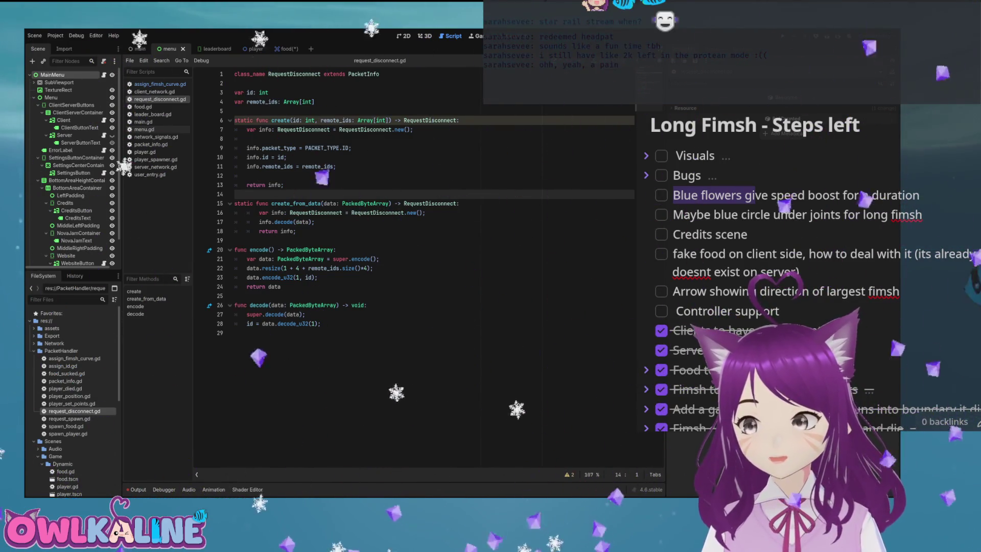
click(296, 231)
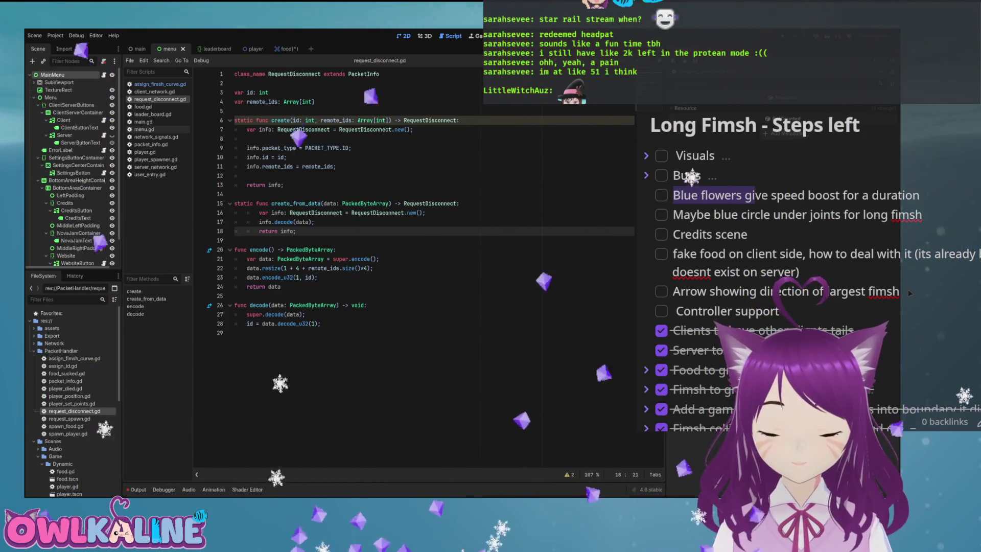
key(ctrl+F1)
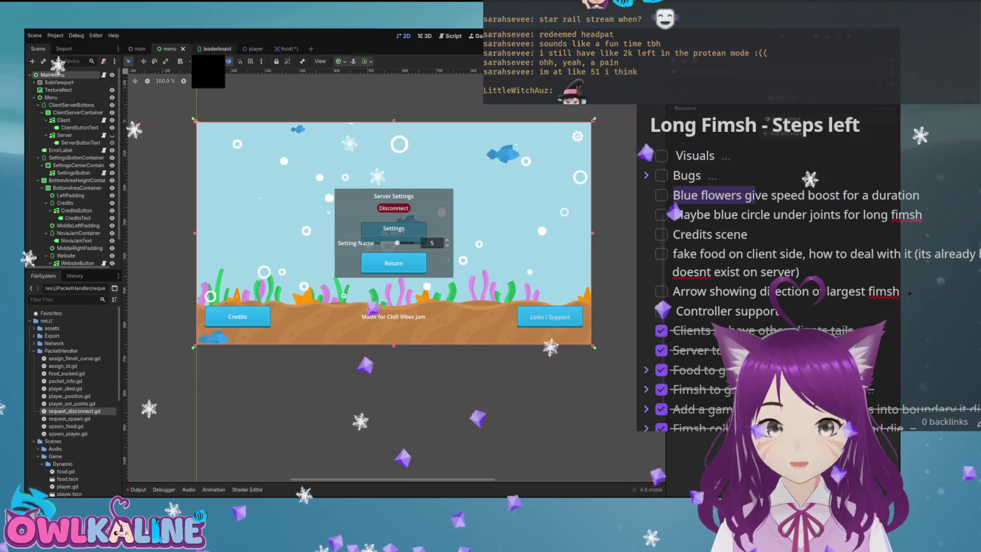
Try the pink fasta_fimshfood.png texture on the food sprite, then revert to the clover.
key(ctrl+Tab)
key(ctrl+Tab)
key(ctrl+Tab)
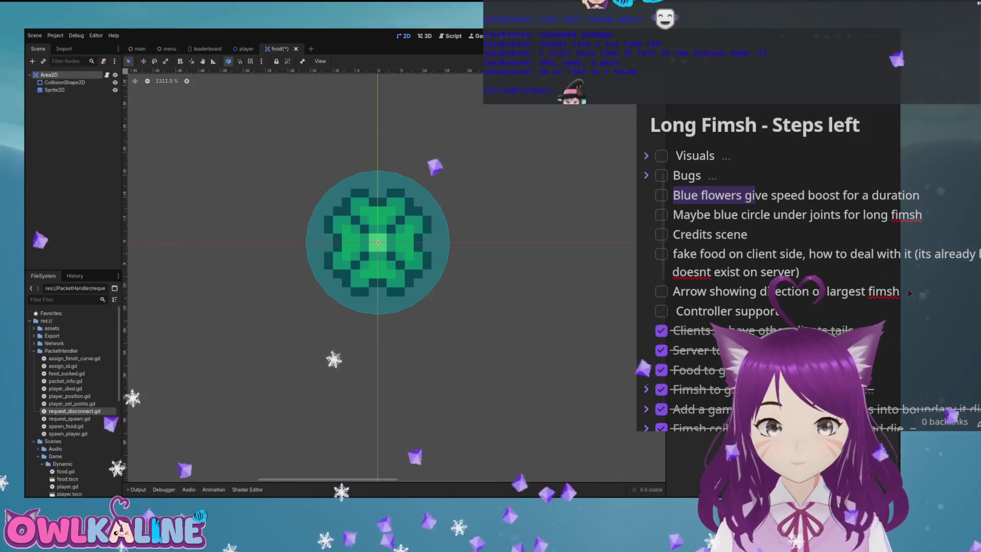
key(ctrl+s)
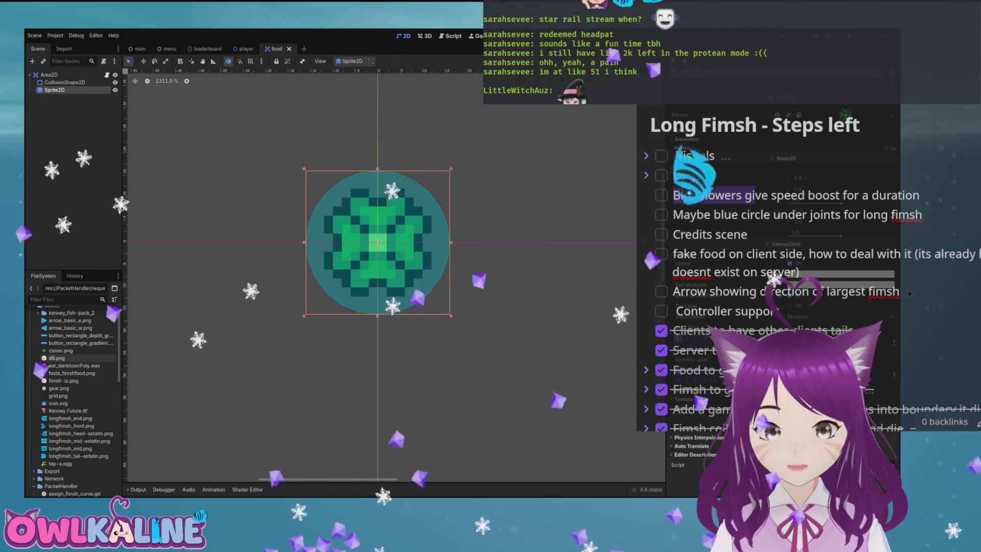
key(ctrl+z)
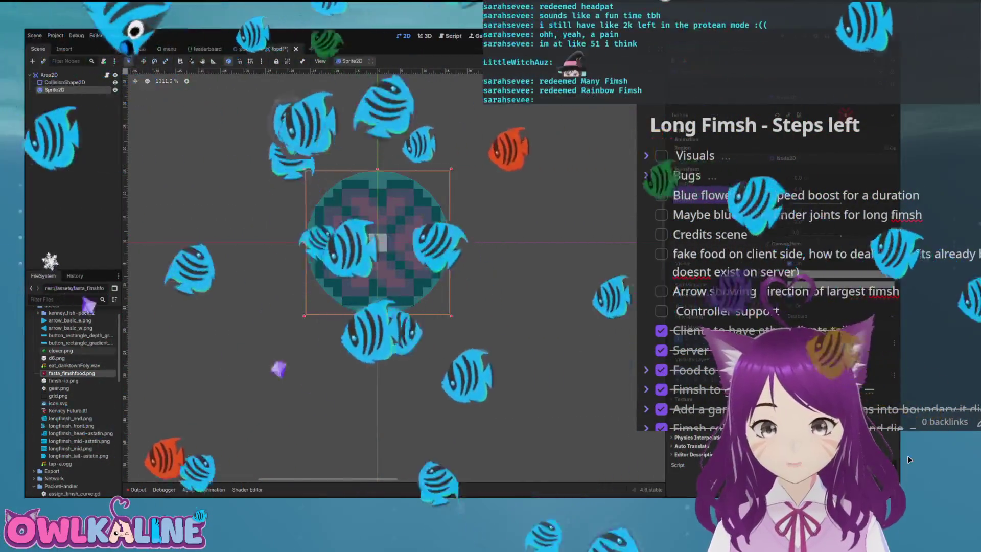
key(ctrl+shift+z)
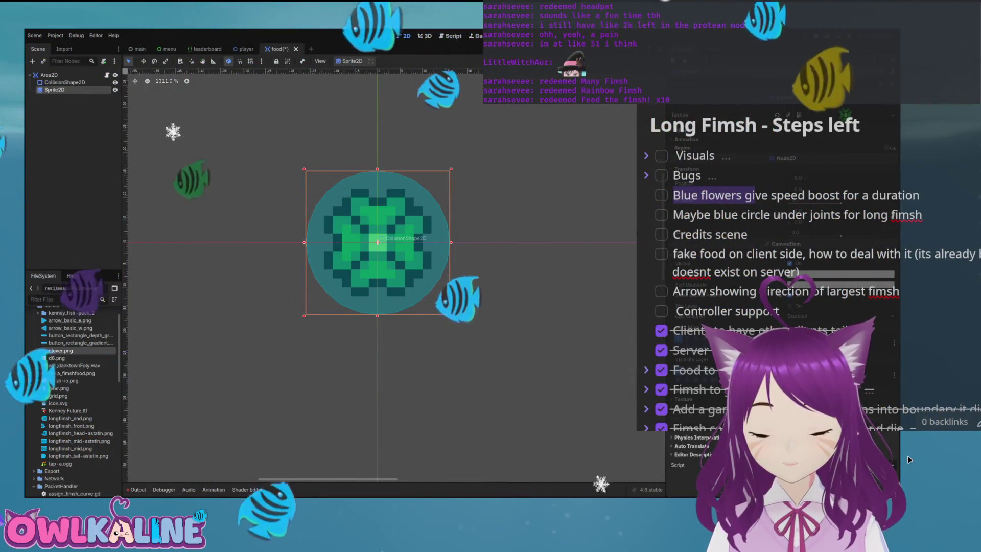
mouse_move(72, 373)
mouse_down()
mouse_move(196, 356)
mouse_move(562, 230)
mouse_move(828, 114)
mouse_up()
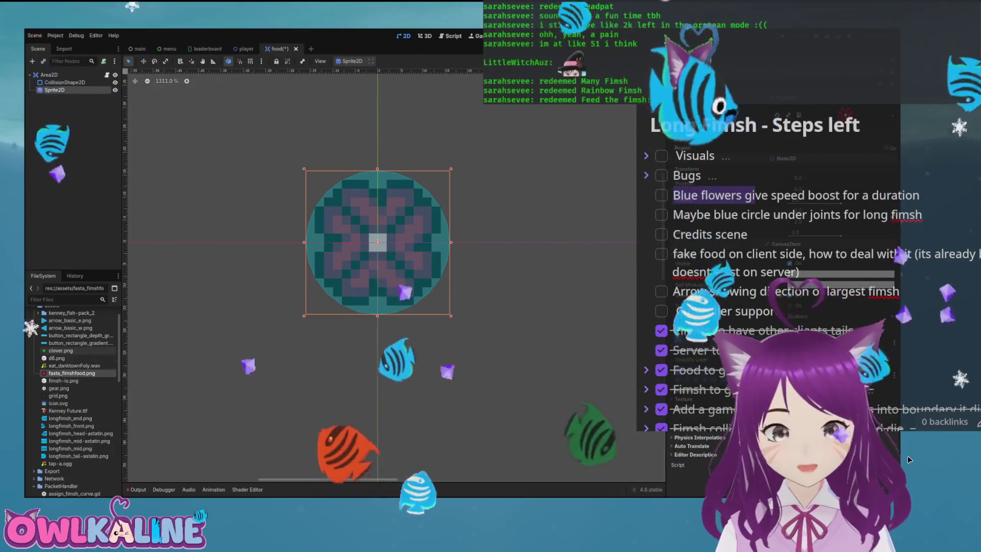
key(ctrl+z)
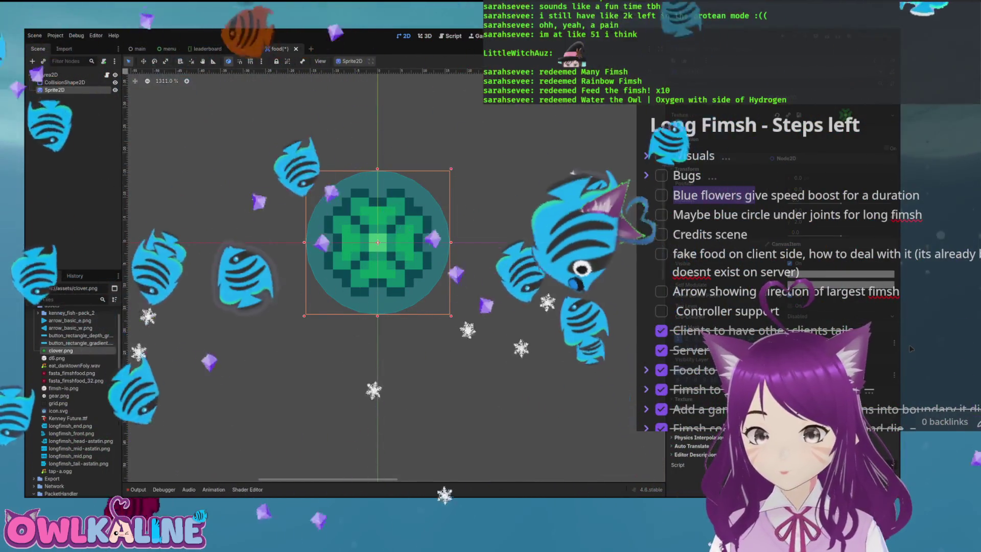
Try the red fish-food image, restore the green clover texture, and save the food scene.
mouse_move(77, 381)
mouse_down()
mouse_move(476, 260)
mouse_move(797, 125)
mouse_up()
scroll(407, 212, down, 4)
scroll(408, 212, up, 6)
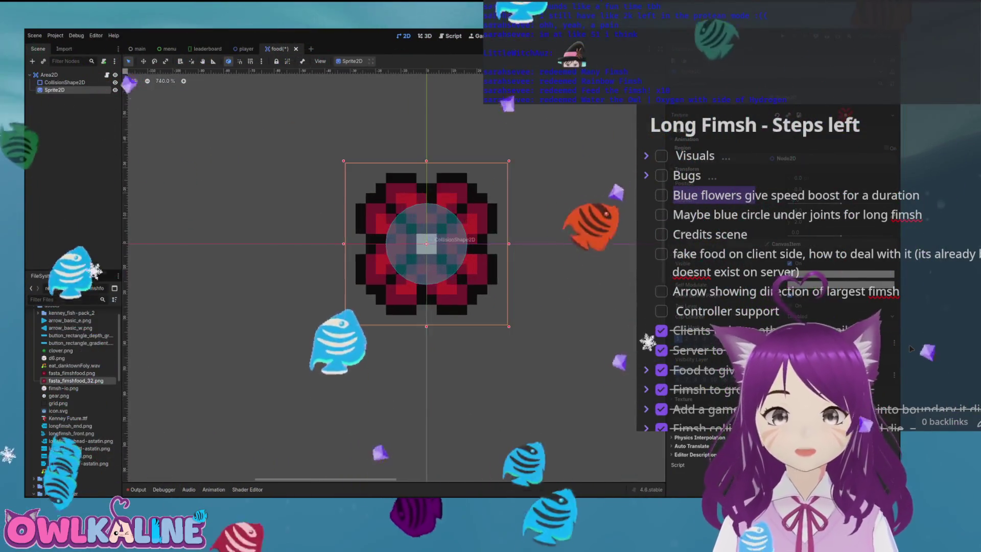
scroll(356, 265, down, 2)
mouse_move(60, 350)
mouse_down()
mouse_move(285, 317)
mouse_move(798, 125)
mouse_up()
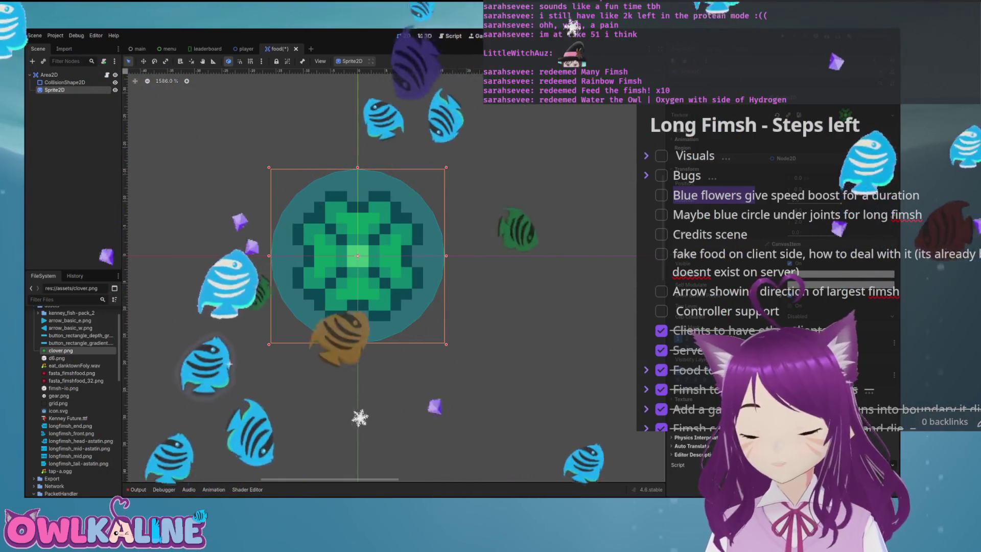
scroll(246, 222, down, 5)
scroll(245, 223, up, 4)
scroll(205, 213, up, 3)
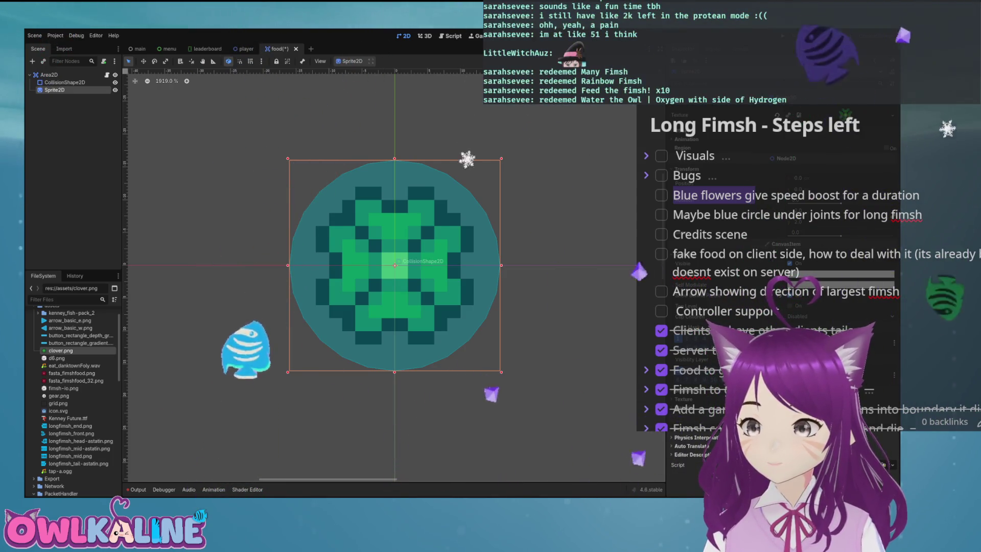
scroll(504, 284, down, 10)
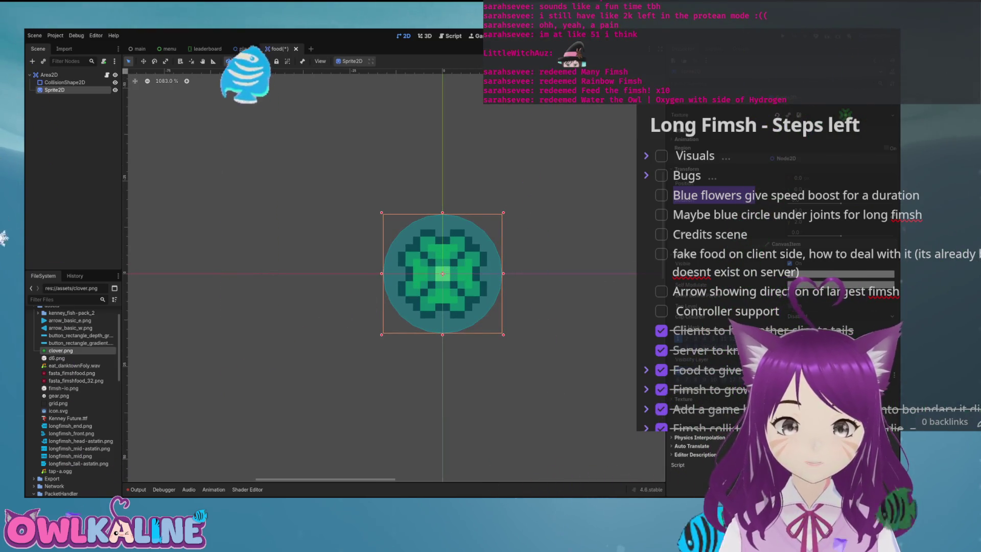
click(188, 365)
key(ctrl+s)
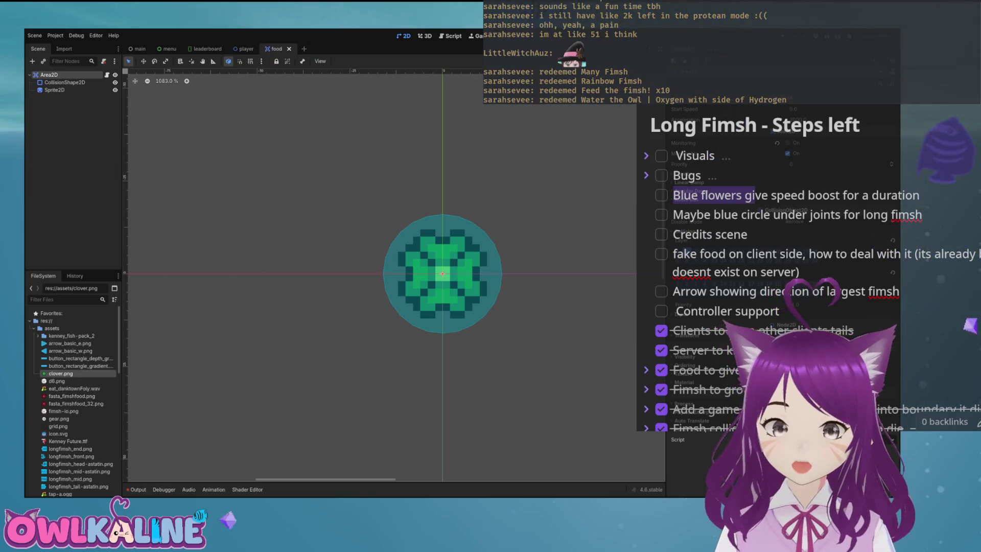
Review request_disconnect.gd, then give the food sprite the fasta_fimshfood.png texture in the 2D view.
scroll(66, 370, down, 1)
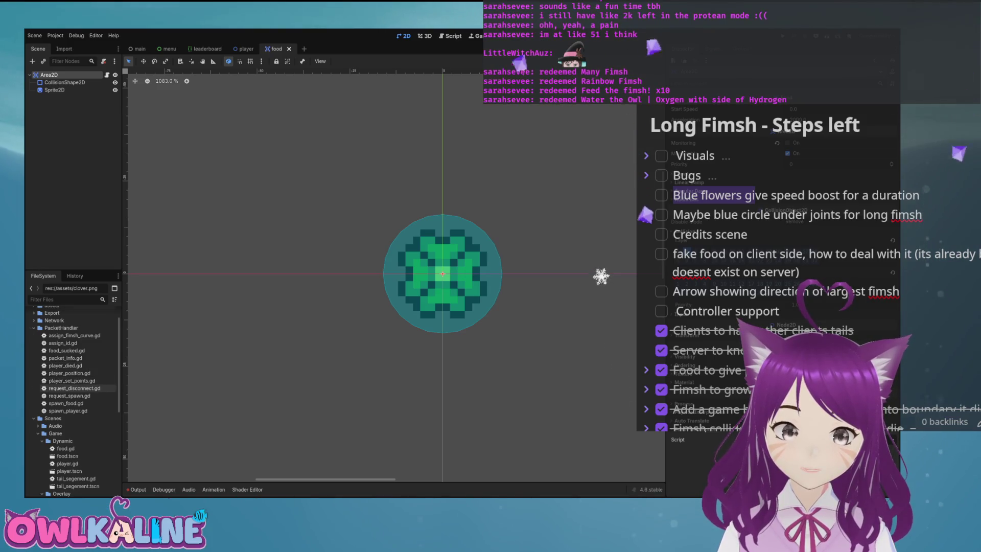
double_click(75, 388)
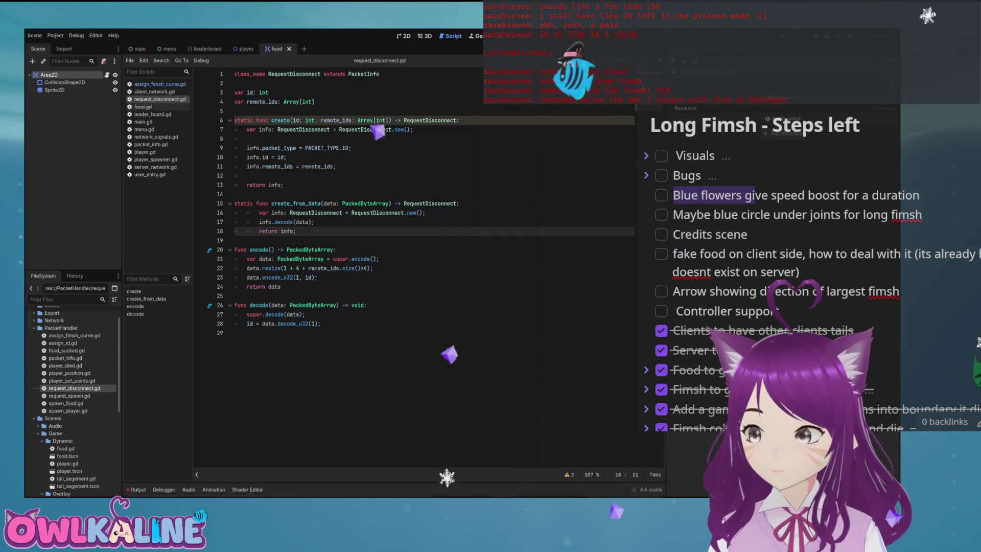
key(ctrl+F1)
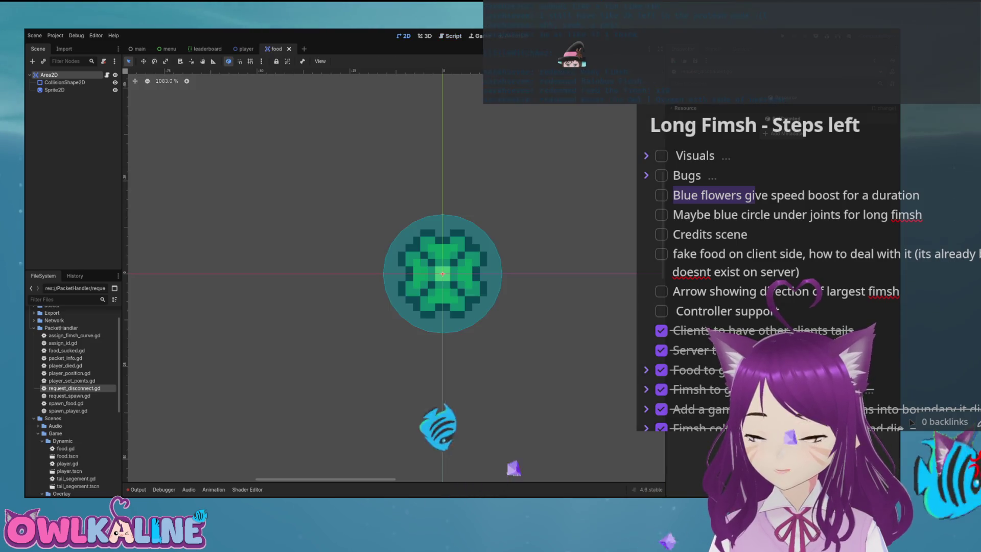
click(34, 328)
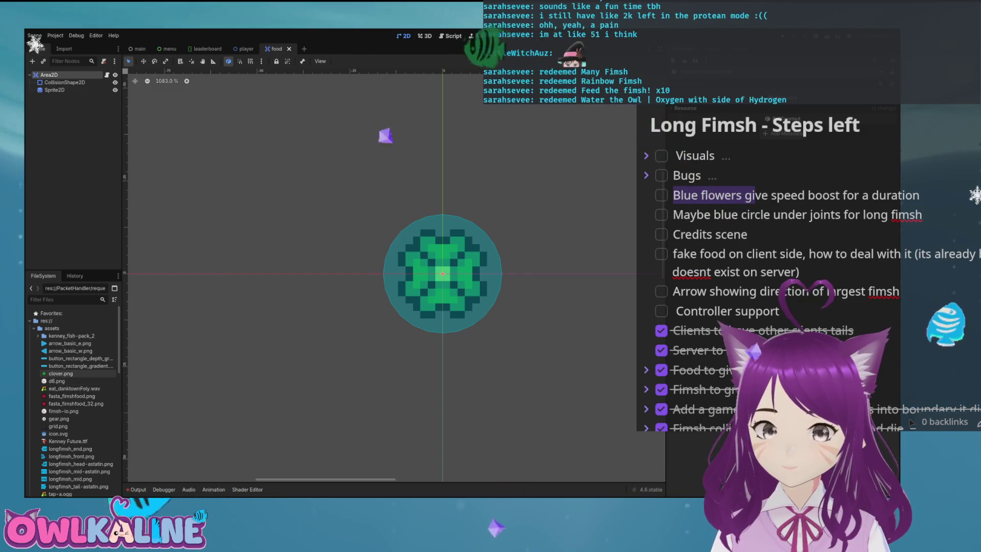
mouse_move(72, 396)
mouse_down()
mouse_move(317, 340)
mouse_move(370, 268)
mouse_move(51, 82)
mouse_move(55, 91)
mouse_up()
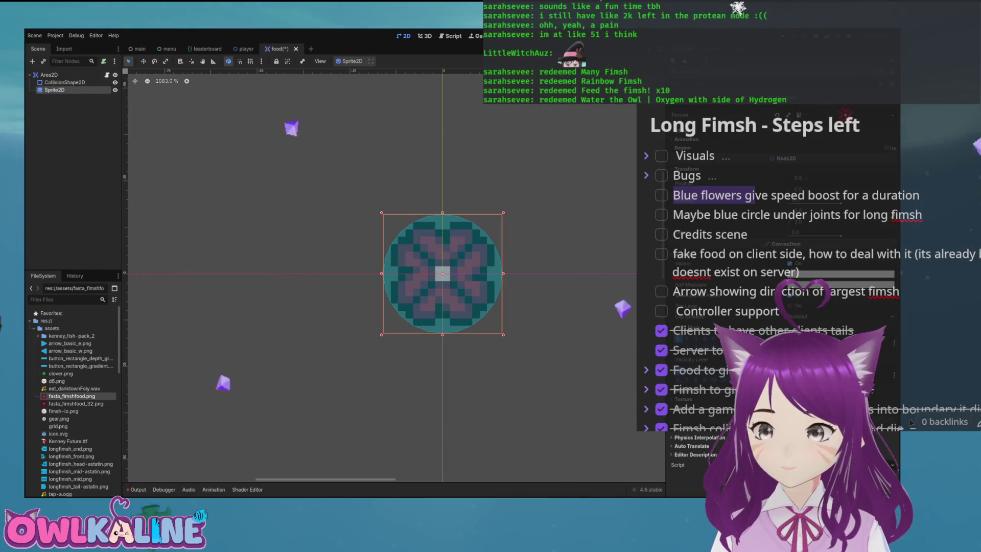
Save and test-run the game with F5, then stop it with F8.
scroll(550, 263, up, 2)
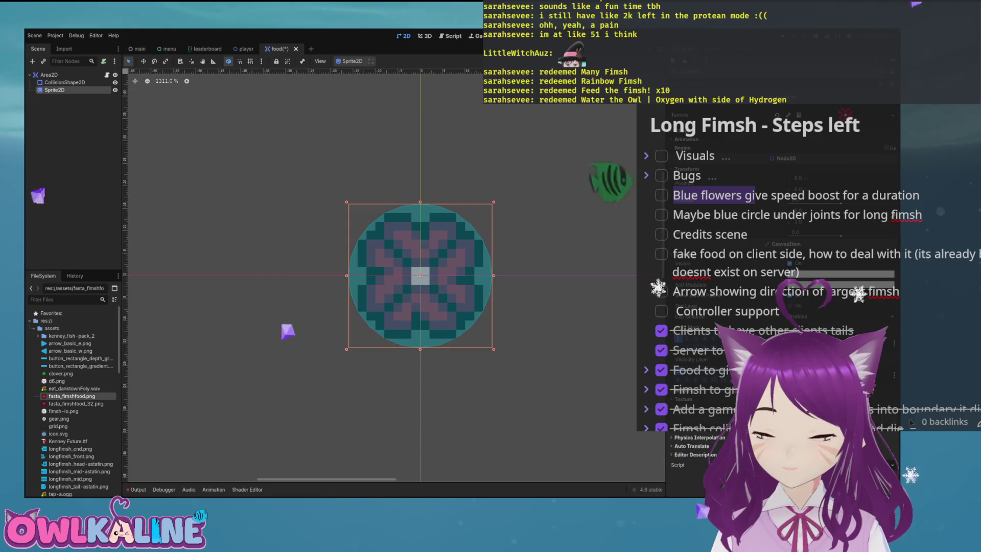
key(F5)
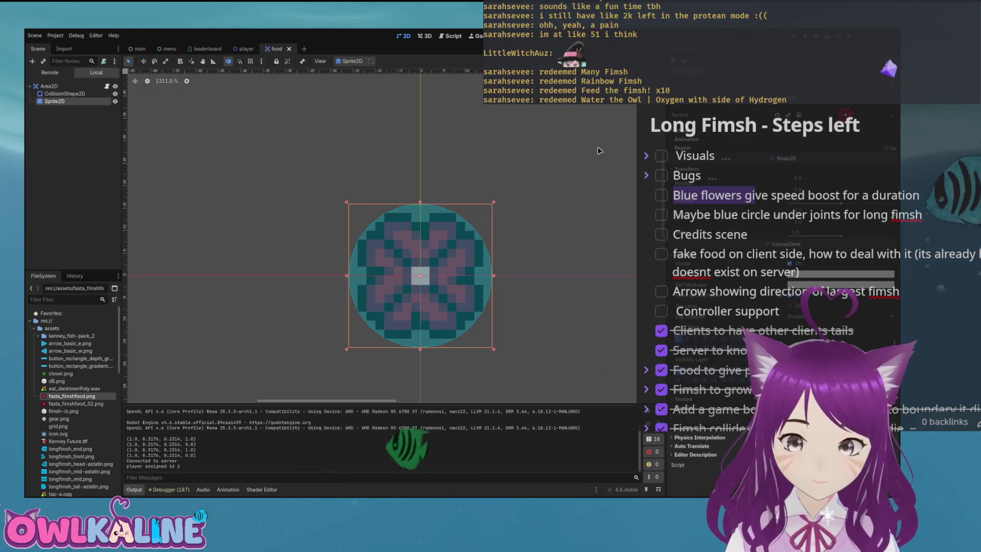
key(F8)
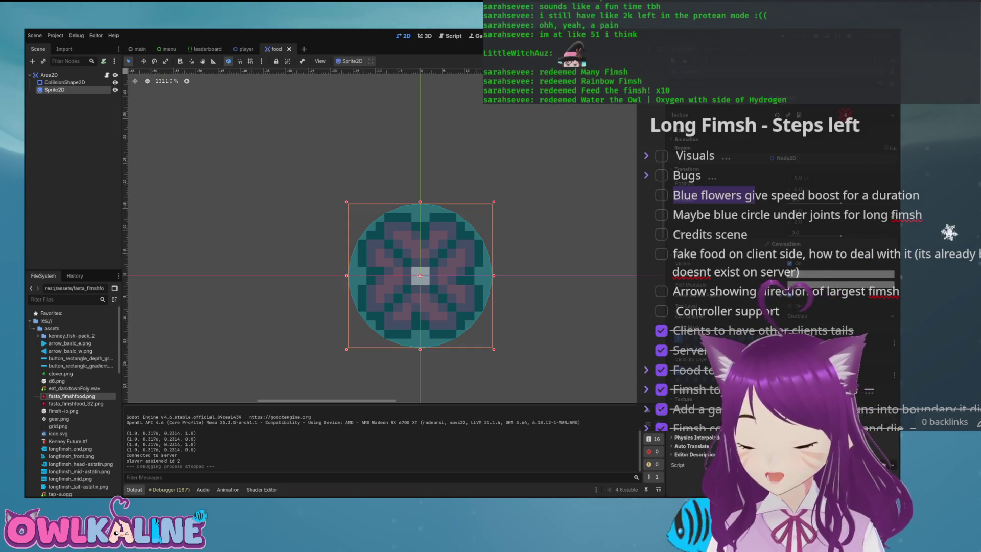
Set the food sprite's texture back to clover.png and save the food scene.
scroll(392, 100, down, 2)
scroll(408, 185, up, 3)
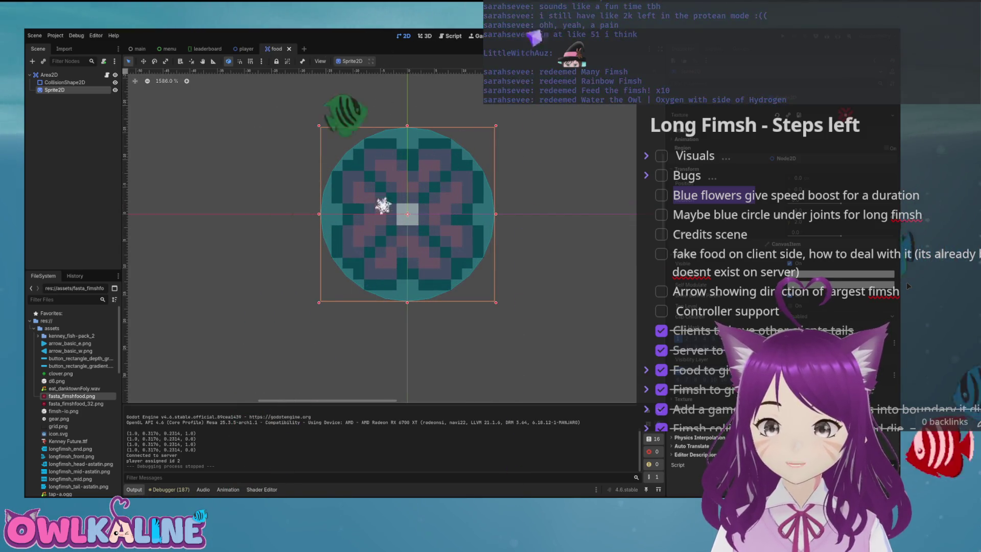
click(60, 373)
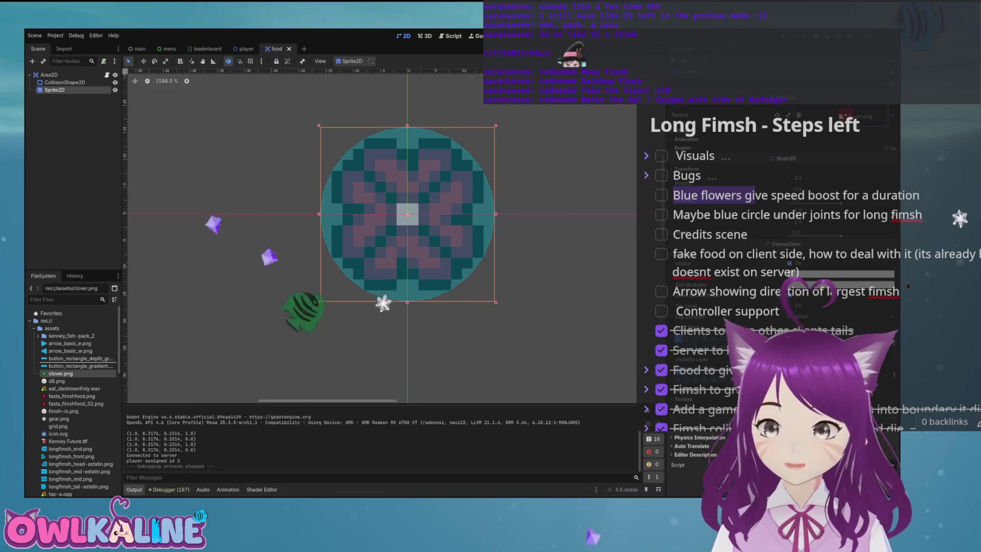
drag(60, 374, 680, 122)
scroll(409, 204, down, 2)
scroll(409, 204, up, 3)
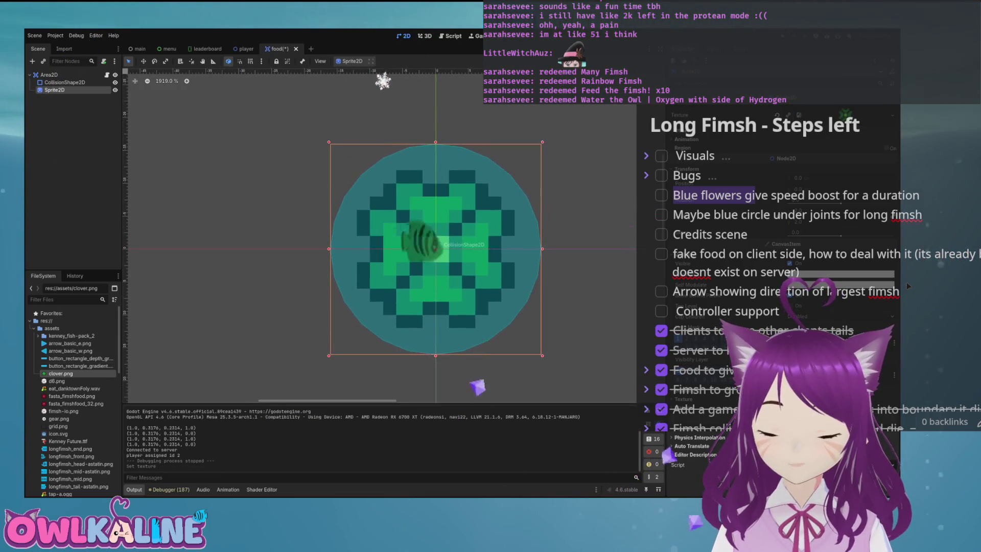
scroll(428, 216, down, 2)
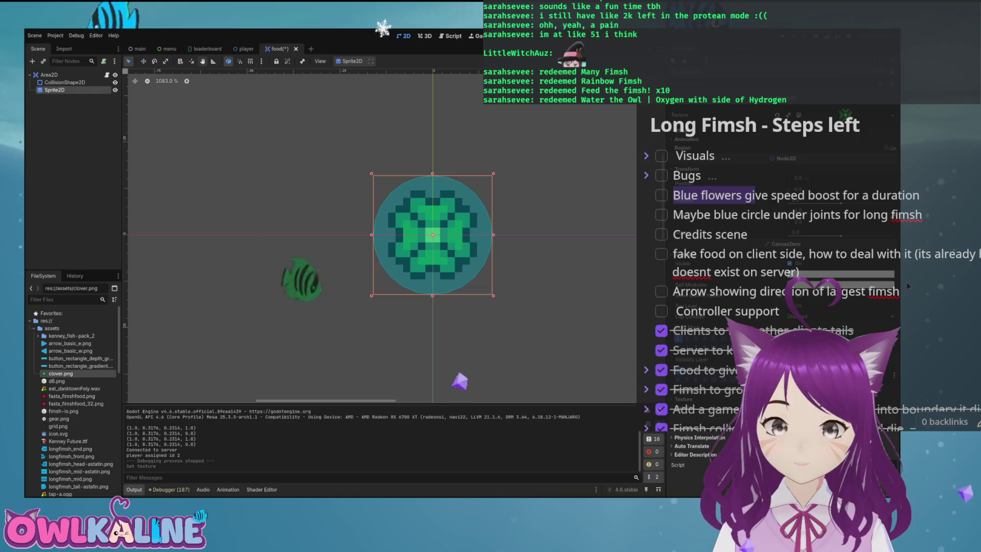
key(ctrl+s)
Switch to the player scene and open server_network.gd from the Network folder.
key(ctrl+shift+Tab)
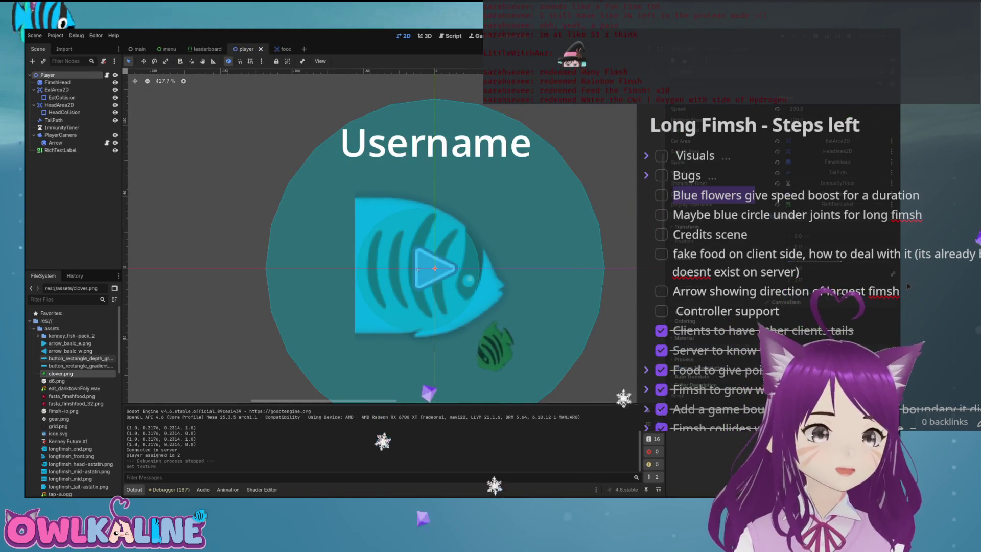
scroll(71, 358, down, 8)
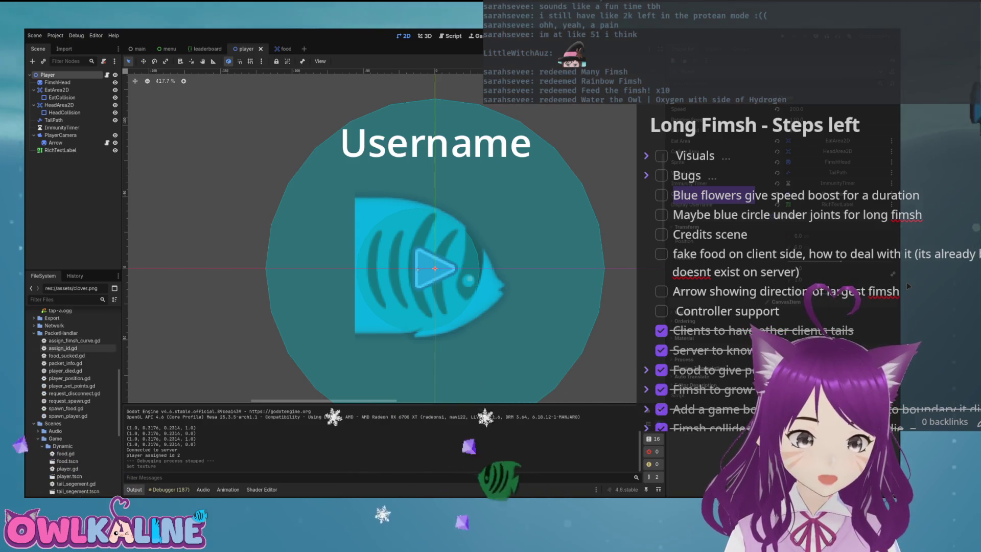
scroll(71, 398, down, 6)
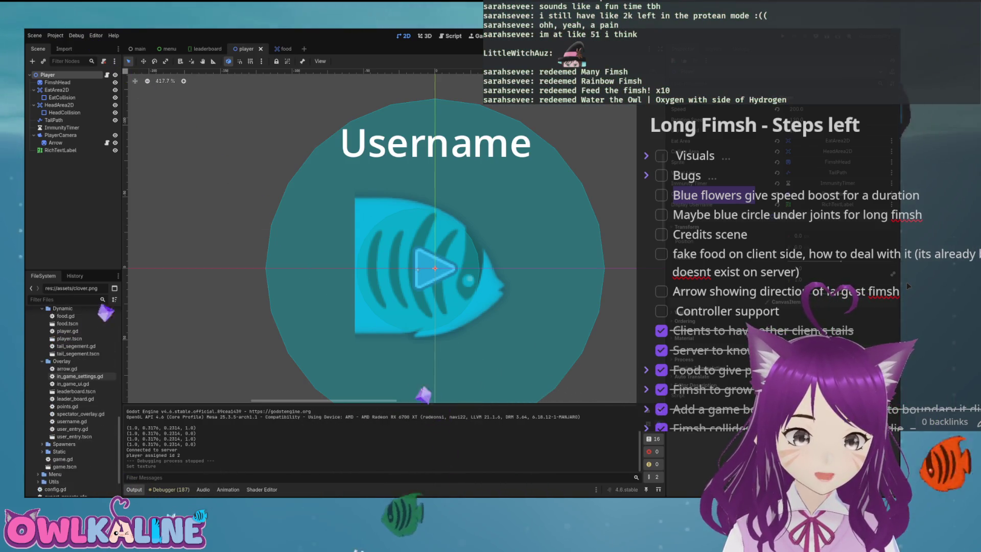
scroll(71, 388, up, 6)
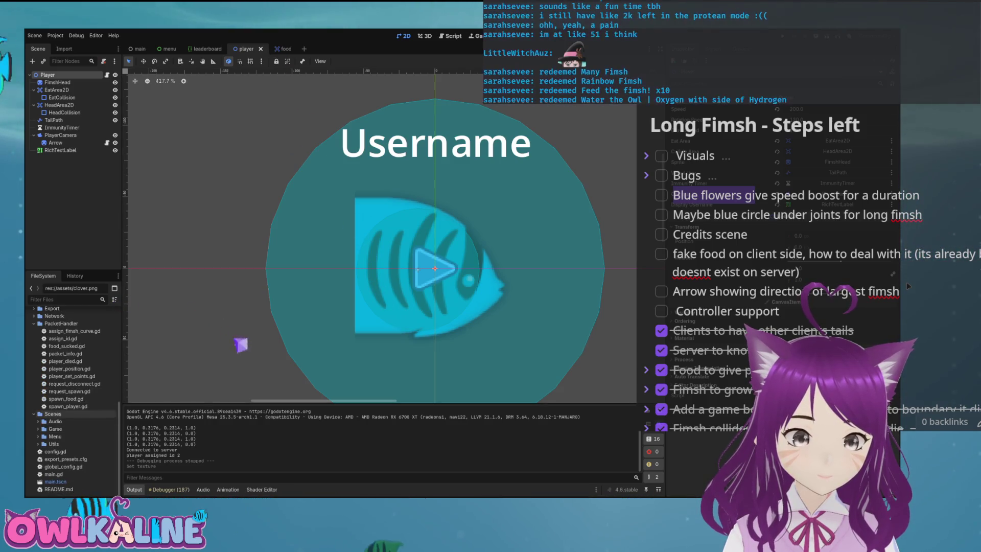
scroll(72, 389, up, 3)
click(34, 392)
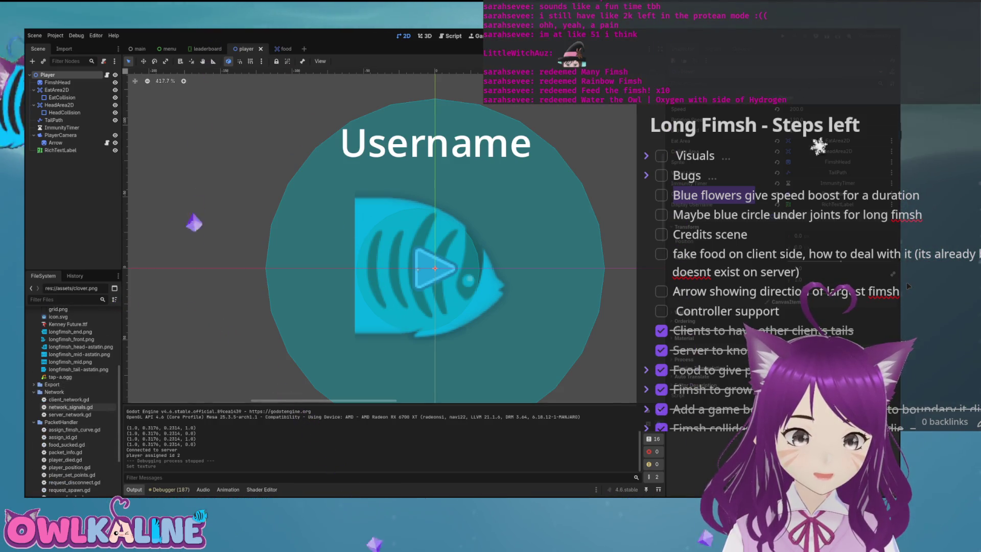
double_click(70, 415)
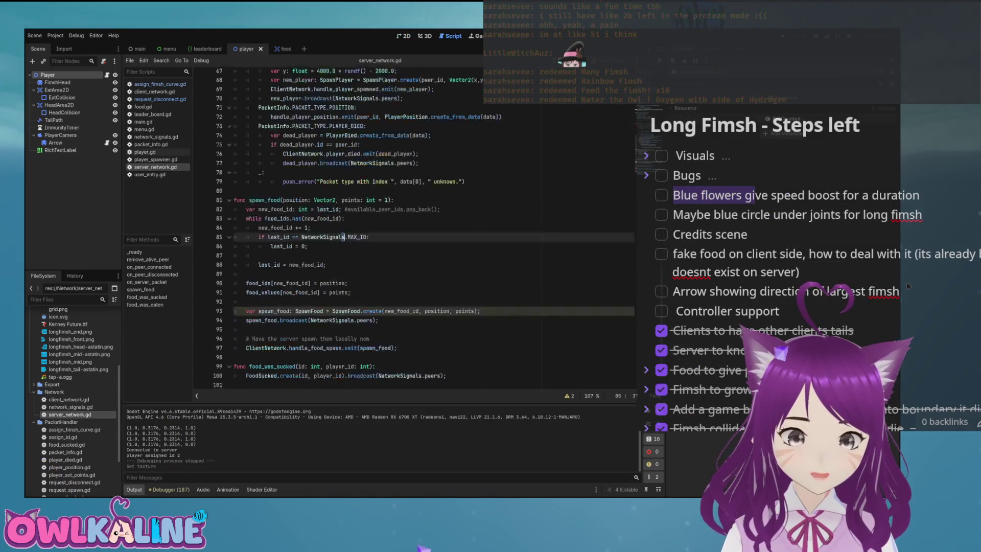
Add a 'PacketInfo.PACKET_TYPE.REQUEST_DISCONNECT:' case with 'pass' at the top of the packet match.
scroll(429, 230, down, 5)
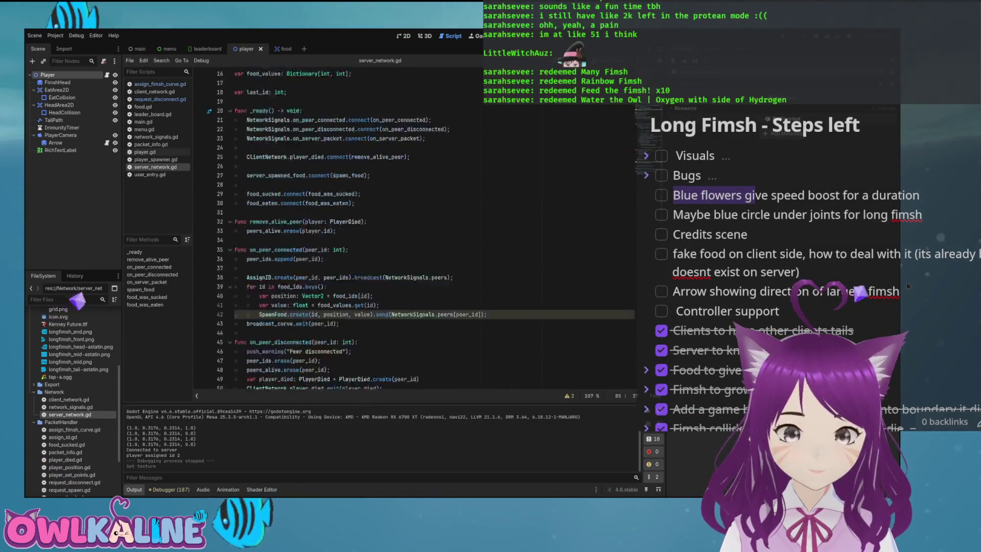
scroll(430, 230, down, 3)
key(Up)
key(Up)
key(Up)
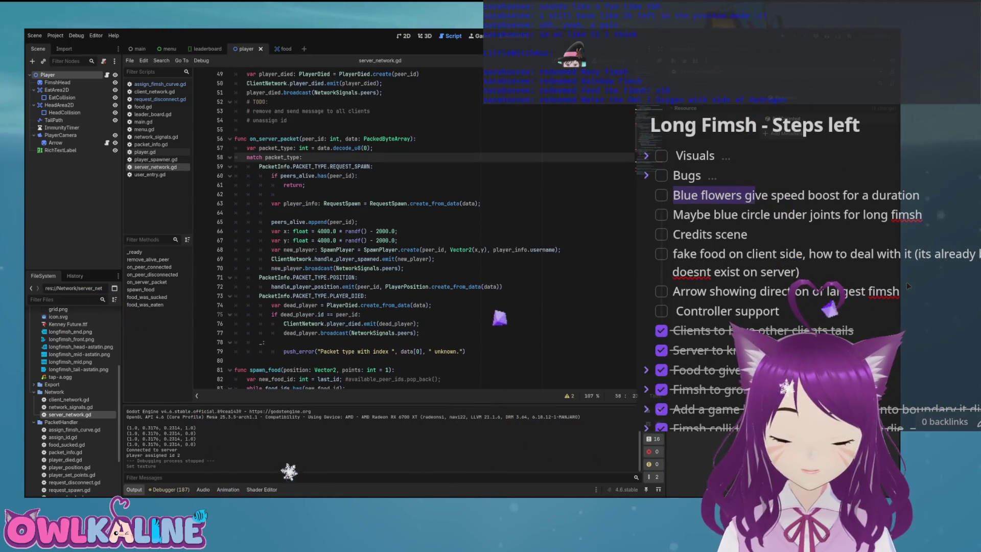
key(Return)
text(PacketInfo.Re)
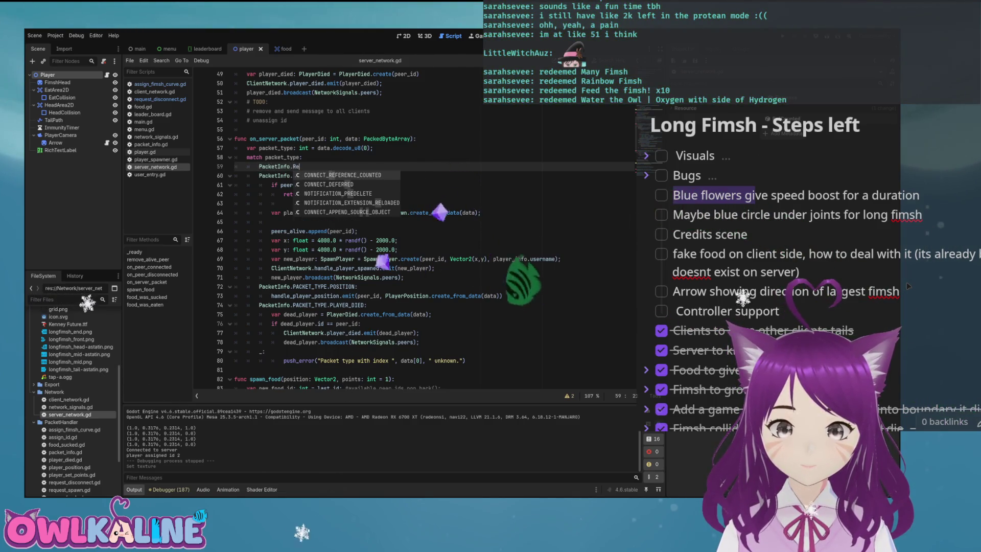
text(q)
key(BackSpace)
key(BackSpace)
key(BackSpace)
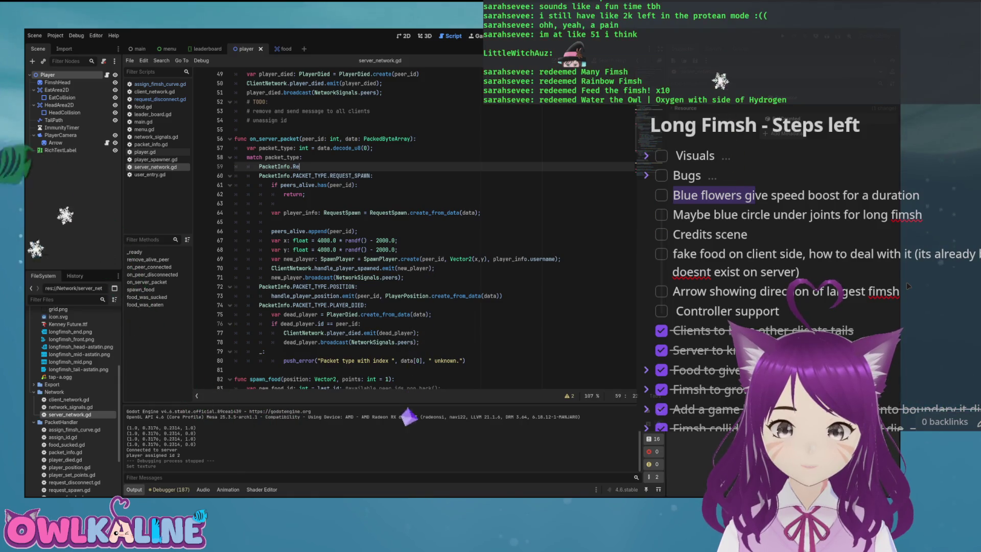
key(Return)
text(.Re)
key(BackSpace)
text(EQUEST_DI)
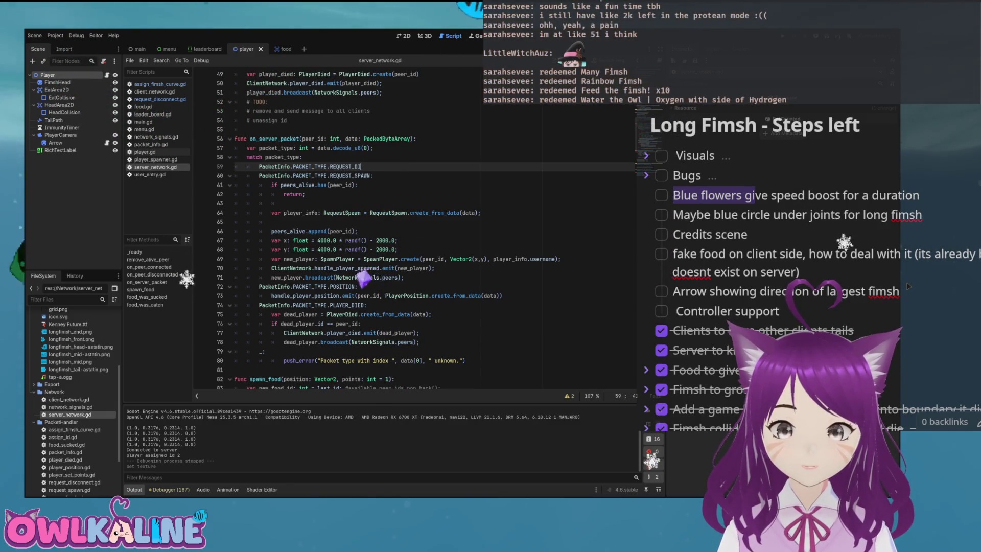
text(SCONNECT:)
key(Return)
text(pass;)
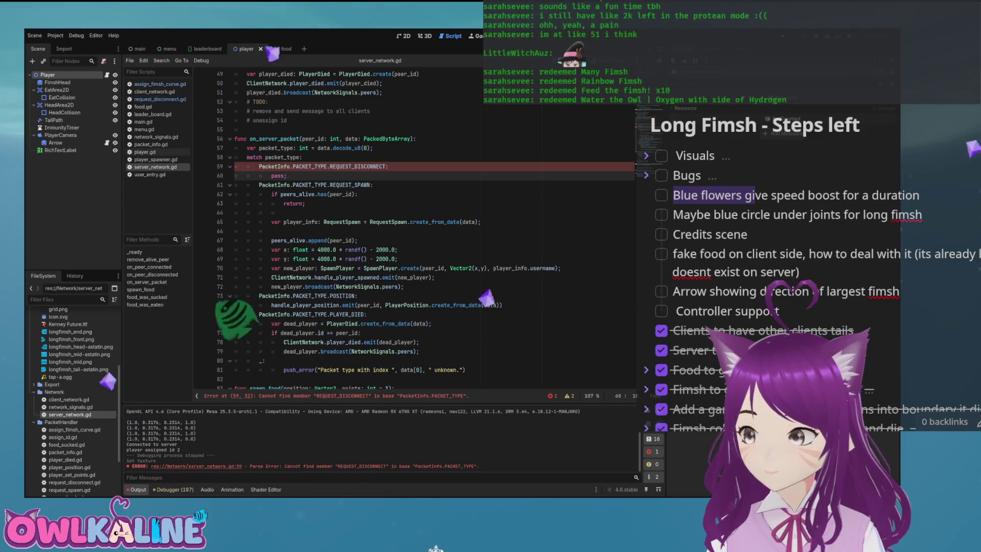
click(312, 185)
key(Up)
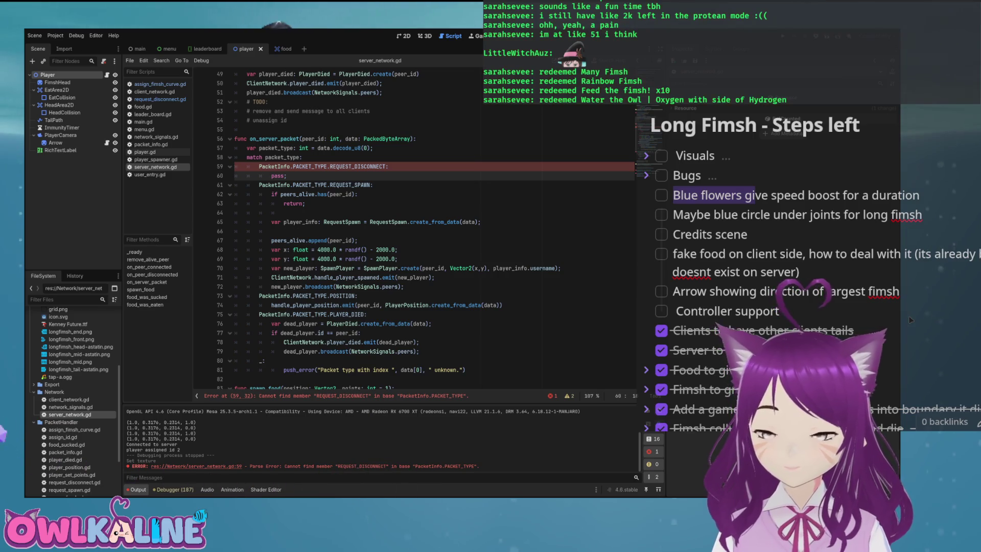
Move to the peers_alive check line and collapse the assets folder in FileSystem.
key(Down)
key(Down)
key(End)
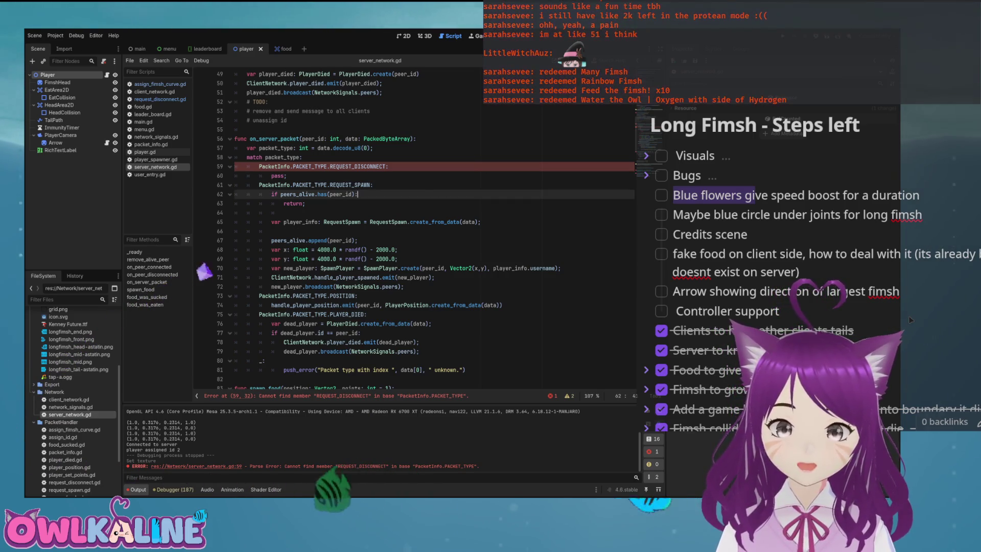
scroll(72, 399, up, 5)
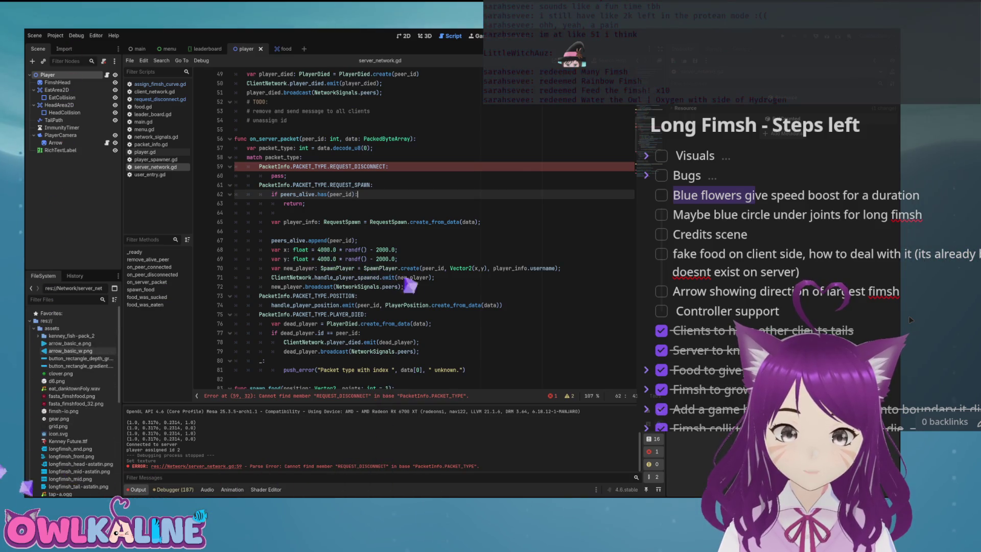
click(34, 328)
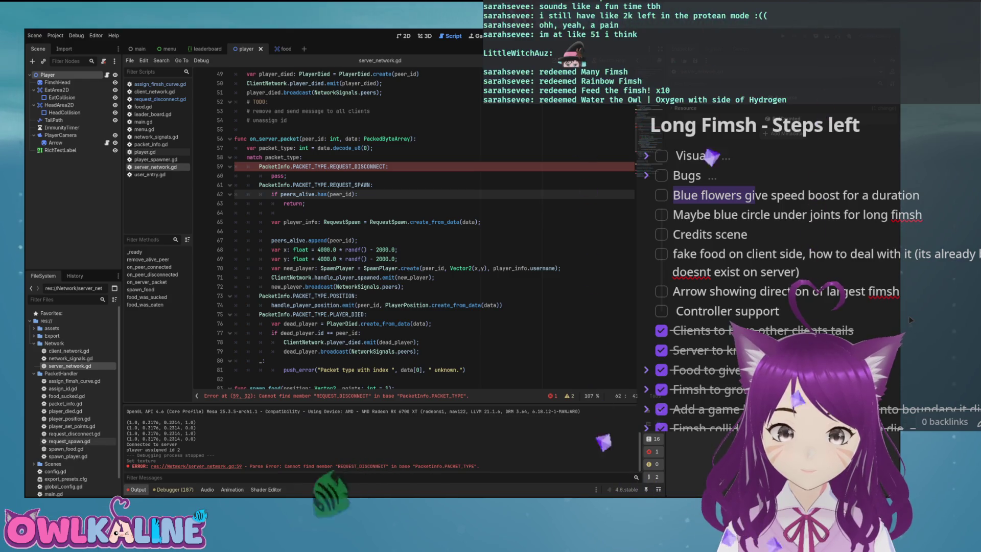
Add REQUEST_DISCONNECT = 9 to packet_info.gd's PACKET_TYPE enum, then return to server_network.gd's error.
double_click(65, 403)
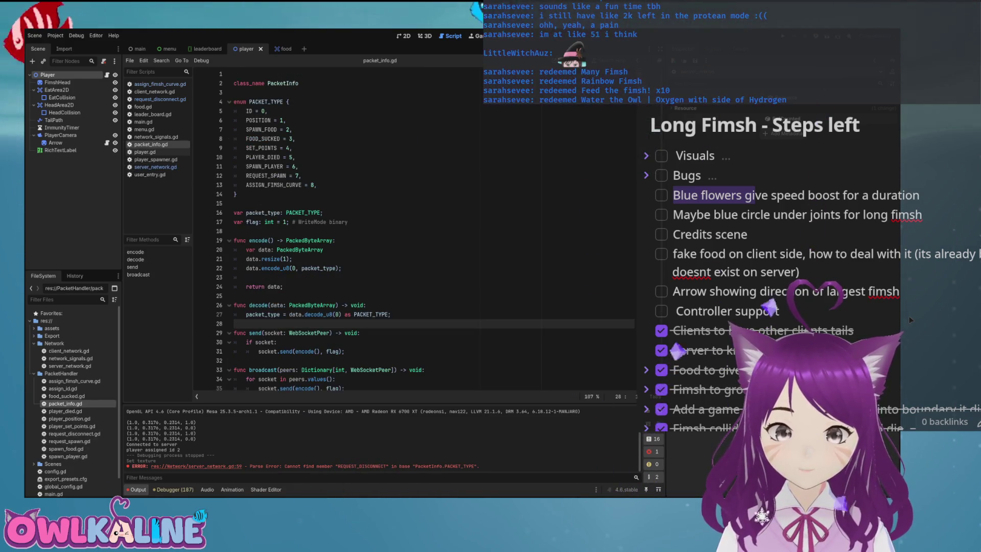
key(Return)
text(Req)
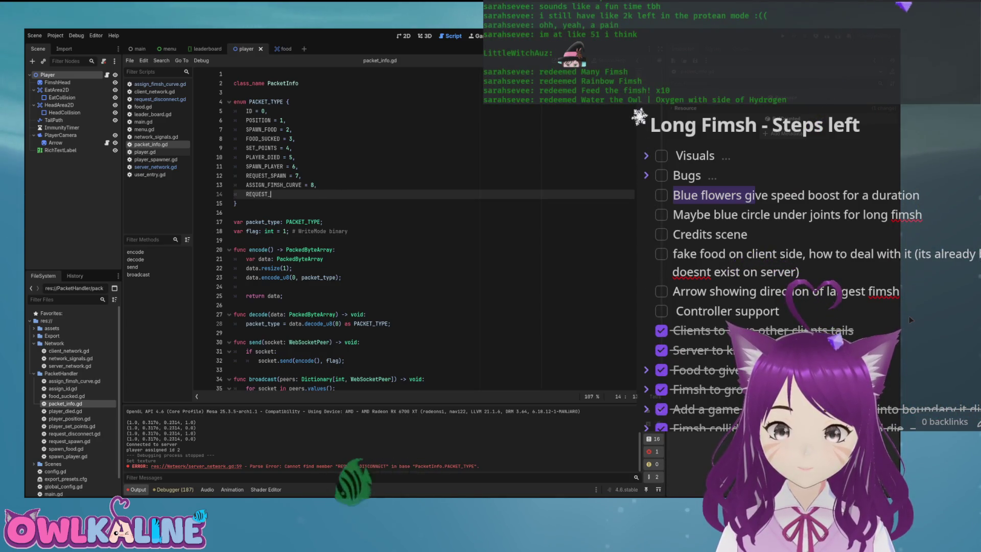
text(T )
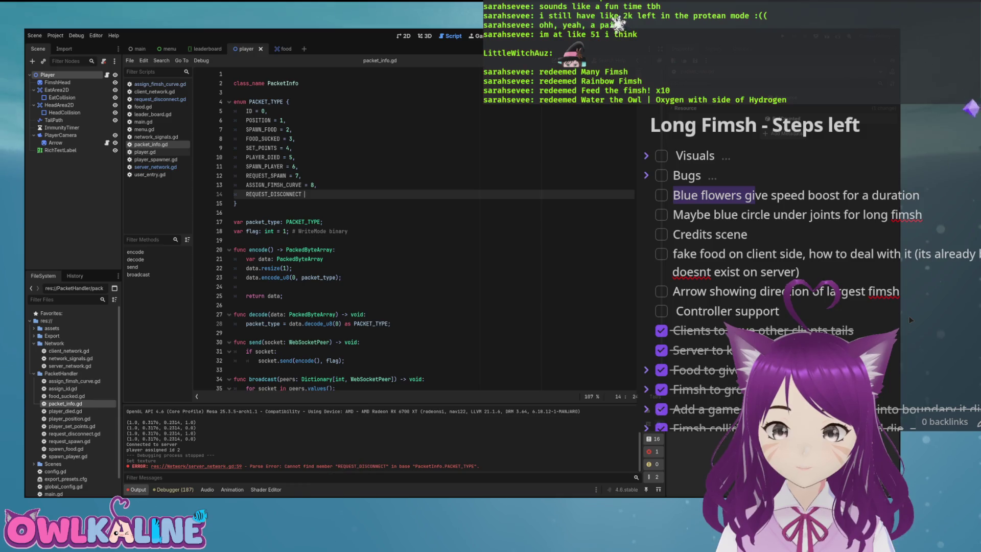
text(= 9,)
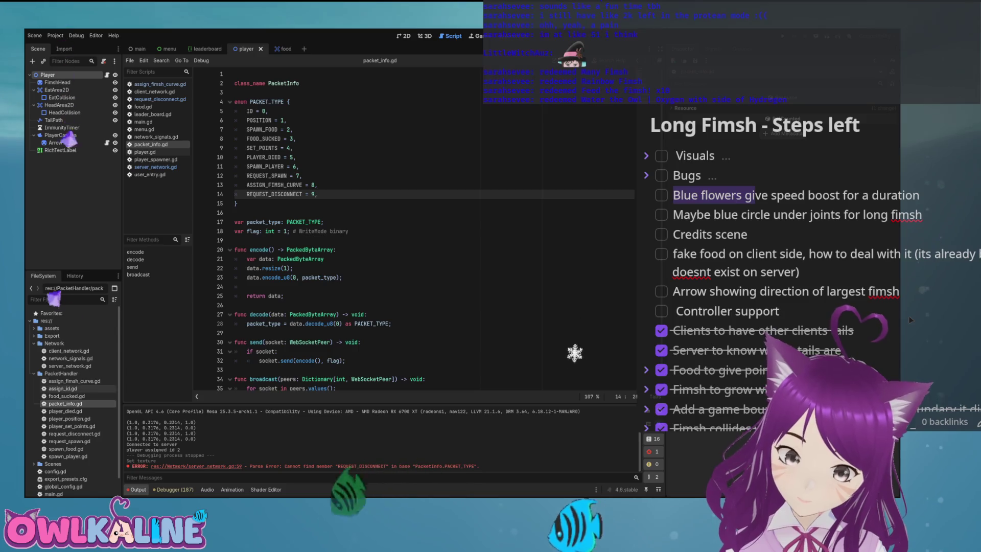
key(F5)
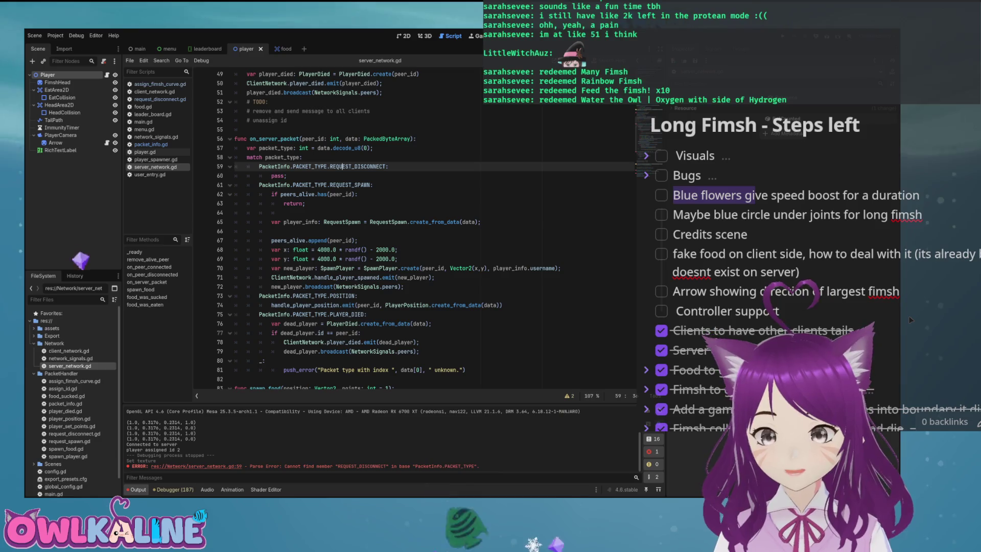
Replace the pass with NetworkSignals.peers[peer_id].close() and save server_network.gd.
key(Down)
key(End)
key(BackSpace)
key(BackSpace)
key(BackSpace)
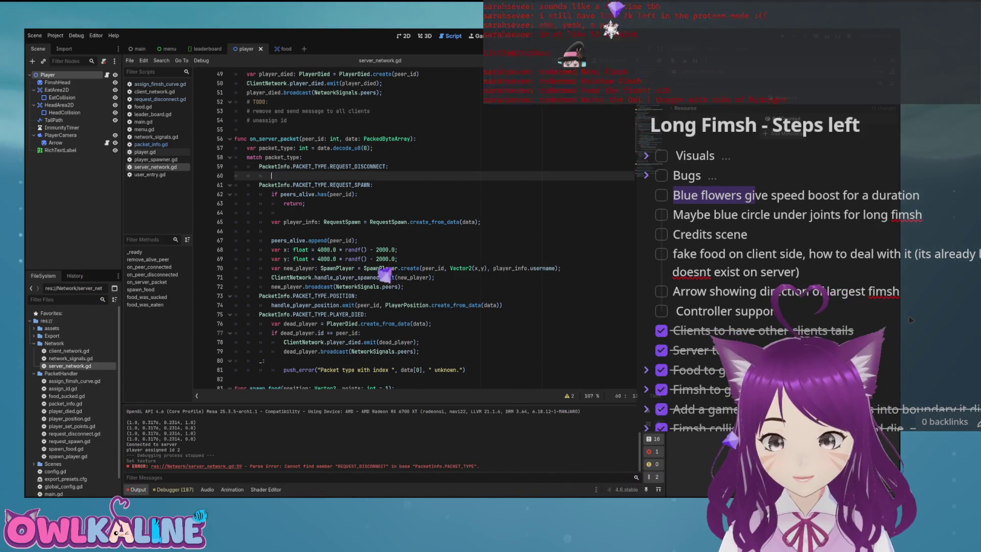
text(W)
key(BackSpace)
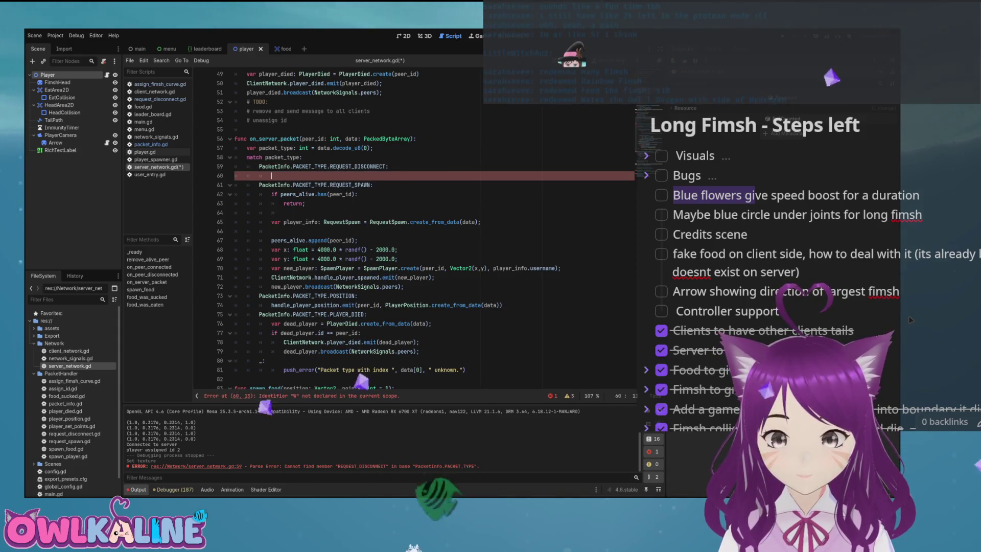
text(NetworkSignals.)
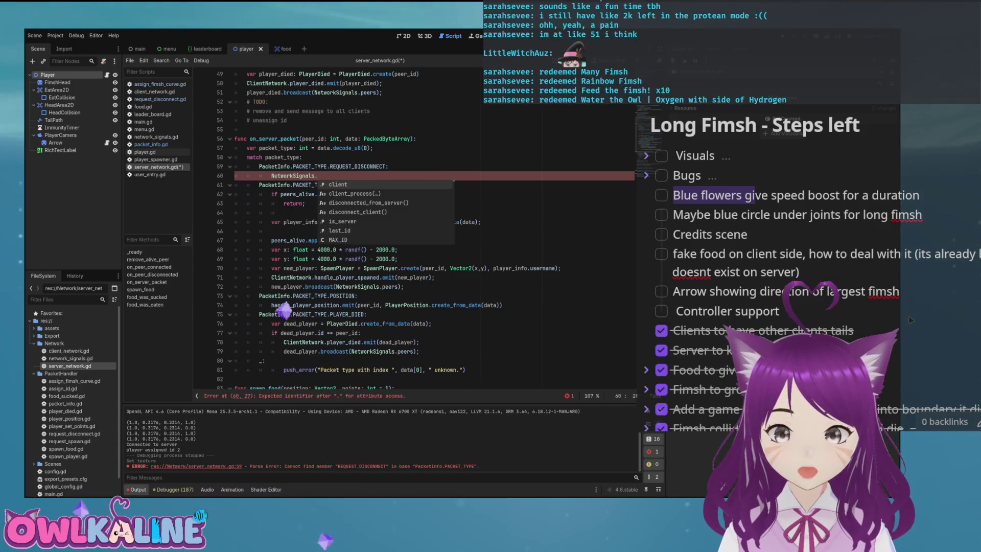
text(peers[peer_id)
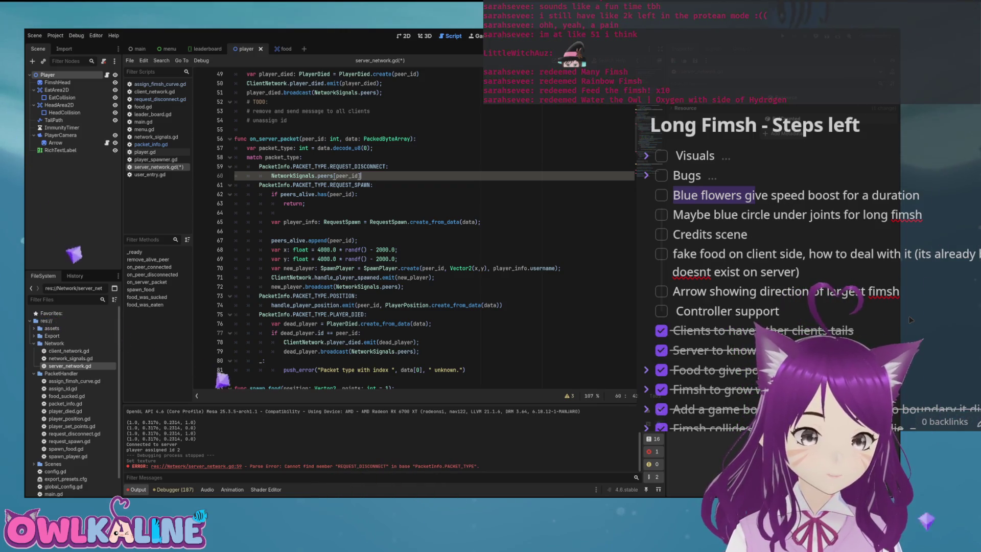
text(].)
key(Down)
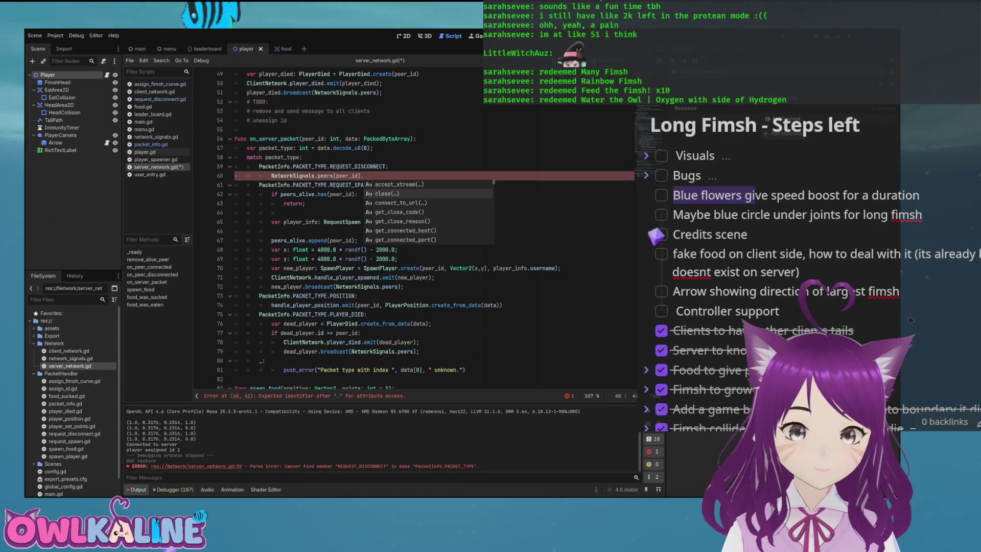
key(Return)
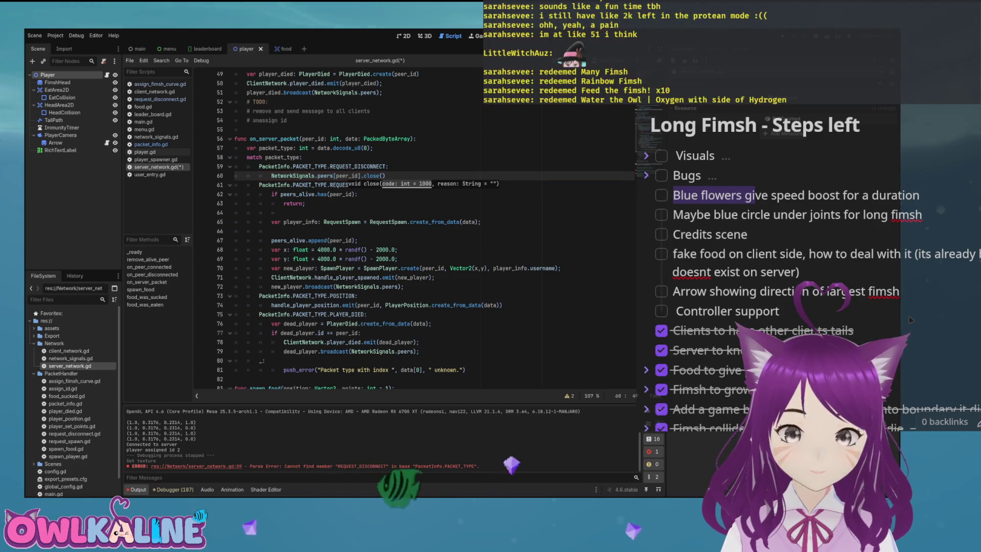
key(Return)
key(ctrl+s)
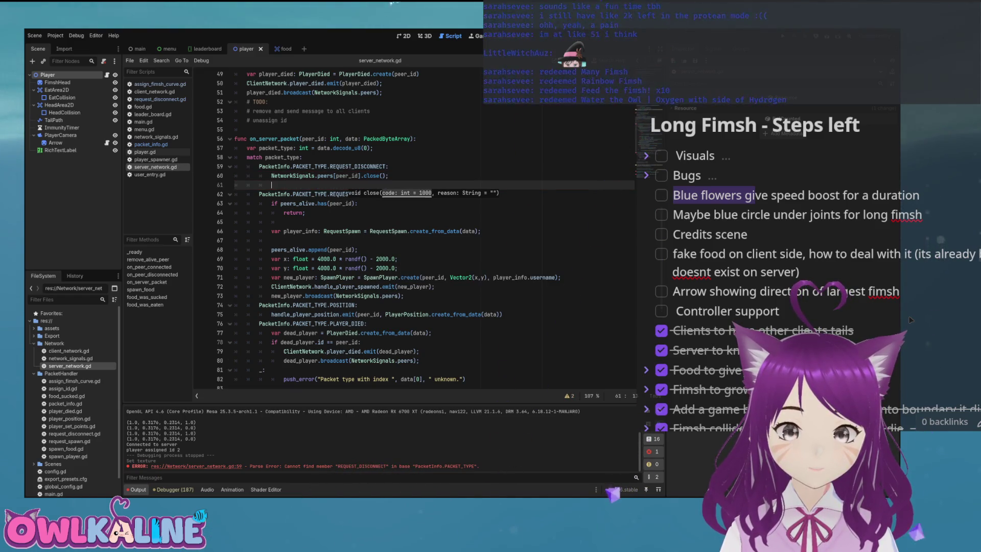
Add a return after the close() call and move down to line 59.
text(return;)
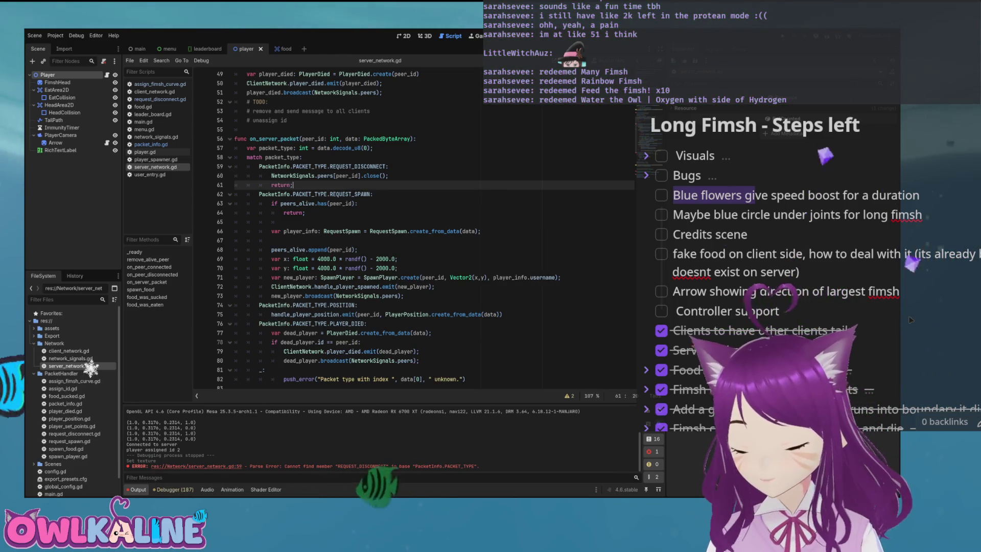
click(374, 147)
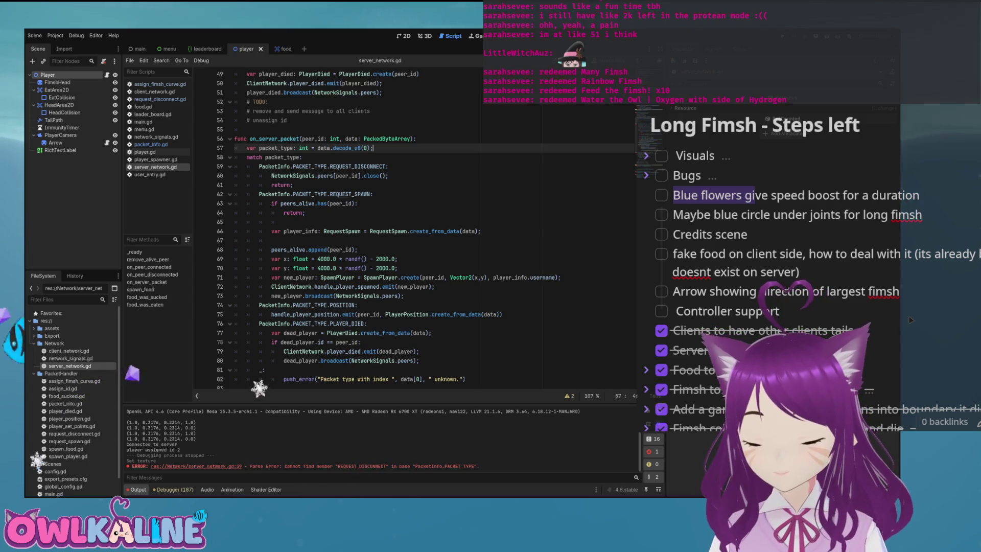
key(Down)
key(Down)
key(End)
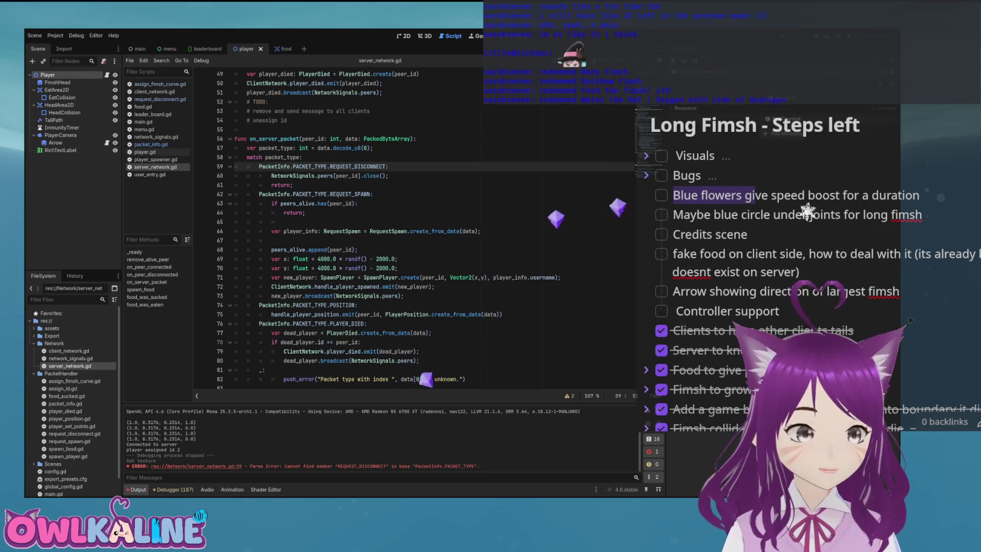
Open settings.tscn from the Scenes > Menu folder and show its settings.gd script.
click(166, 49)
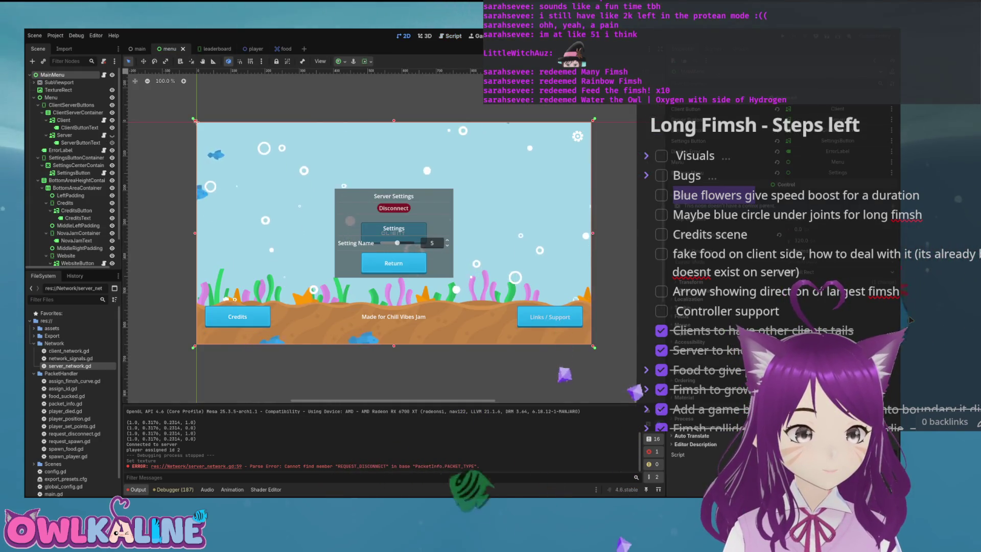
scroll(72, 169, down, 2)
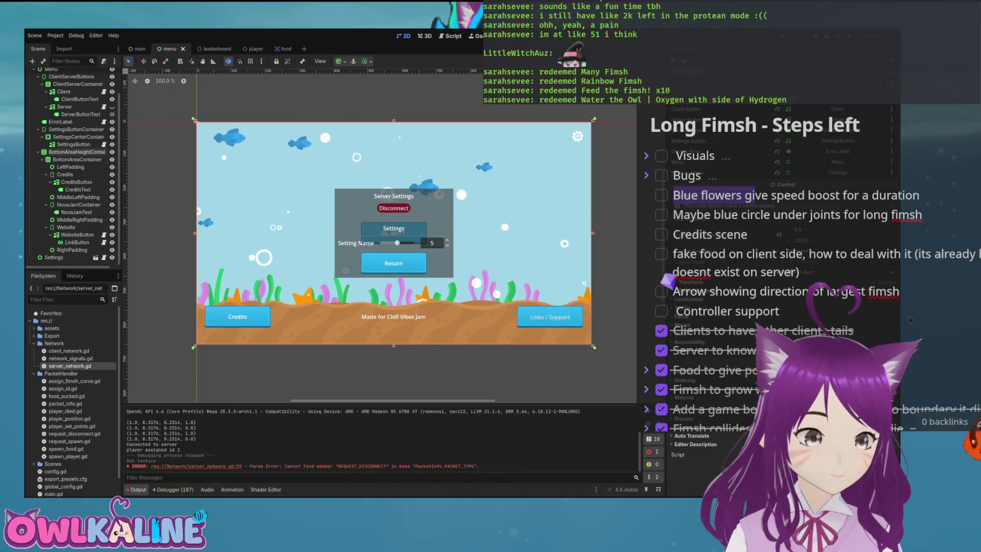
scroll(71, 169, up, 2)
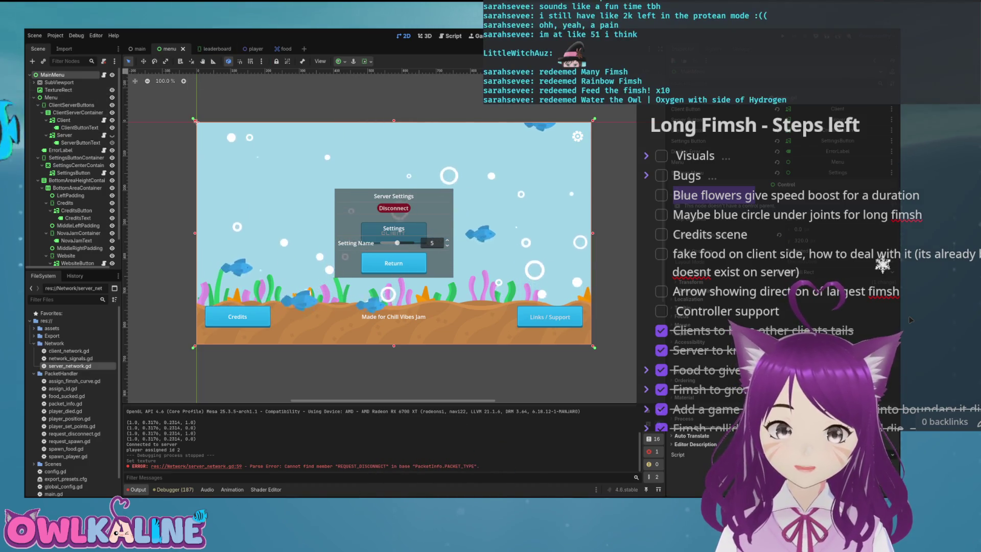
click(34, 464)
click(37, 467)
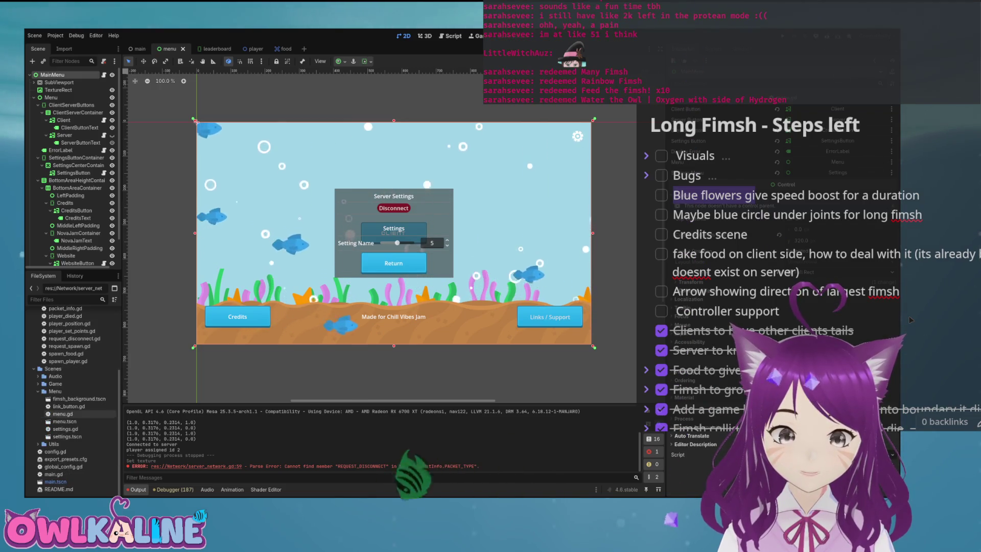
scroll(72, 399, down, 2)
double_click(67, 436)
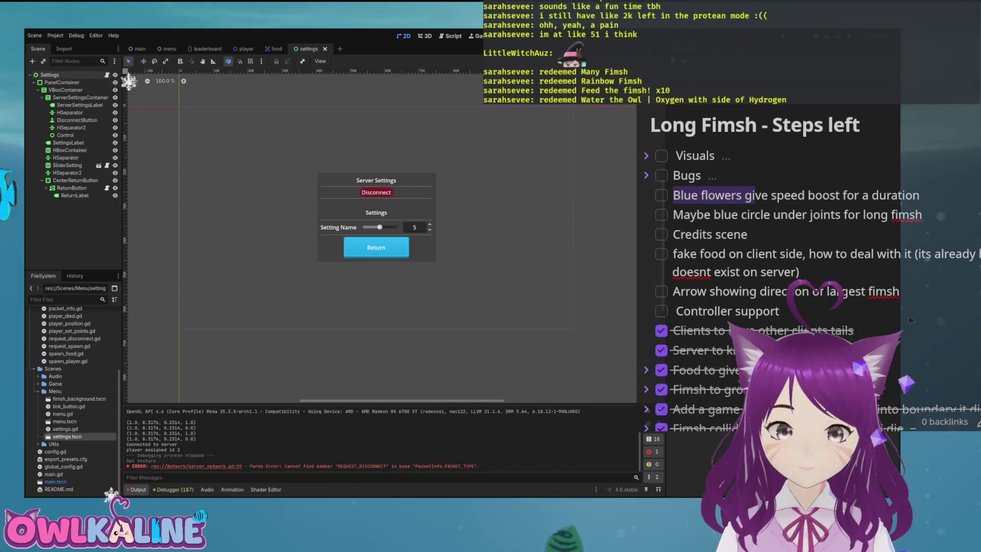
click(107, 74)
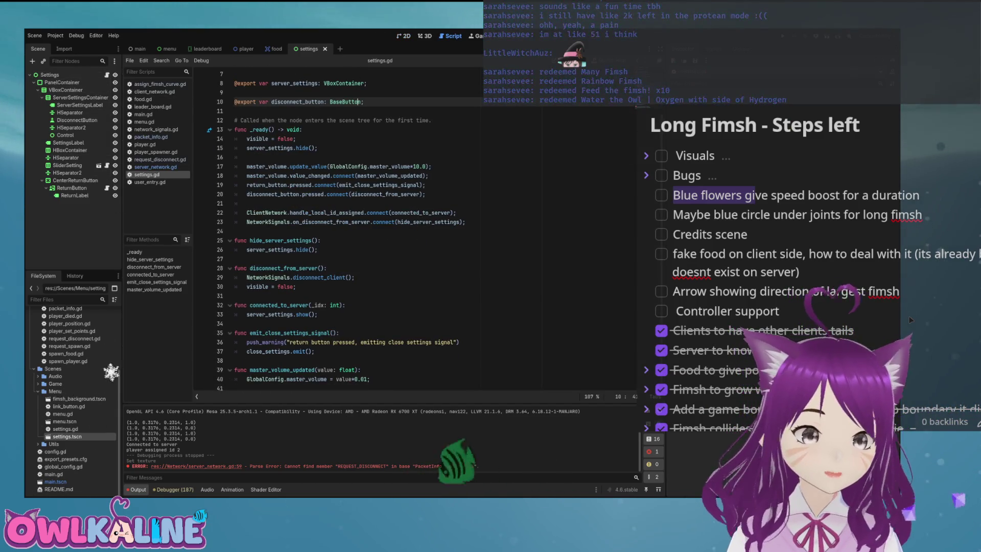
Add a new line after the disconnect_client call in disconnect_from_server.
click(153, 267)
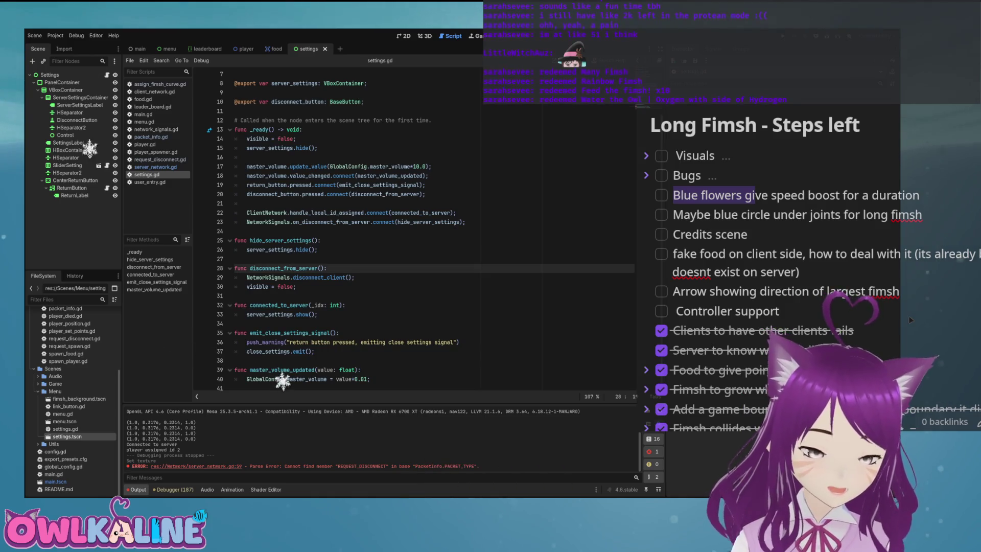
click(310, 277)
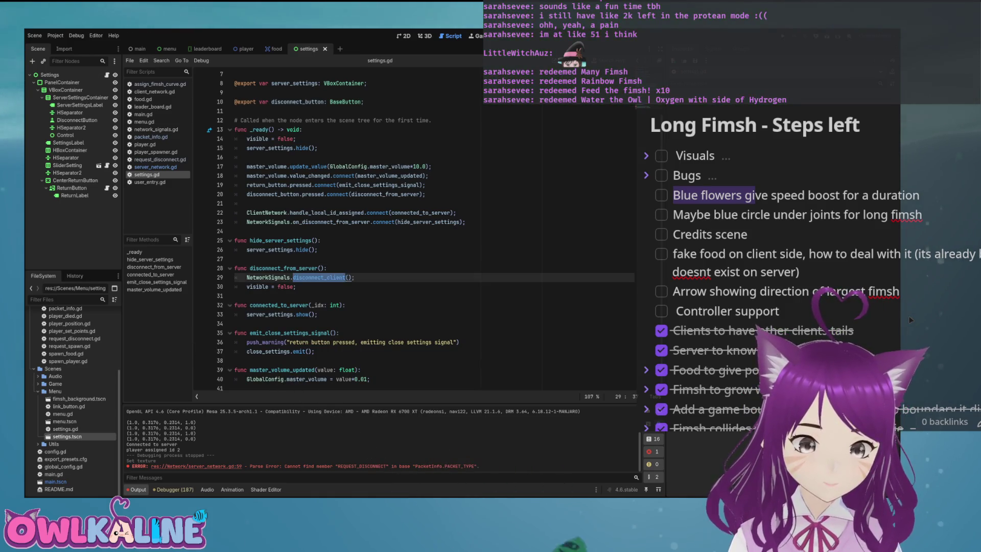
key(Up)
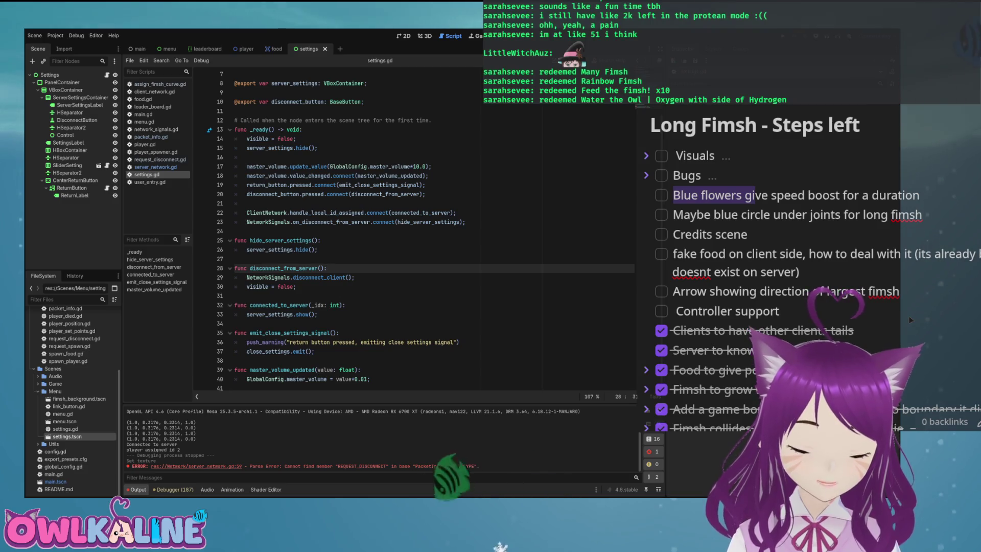
key(Down)
key(End)
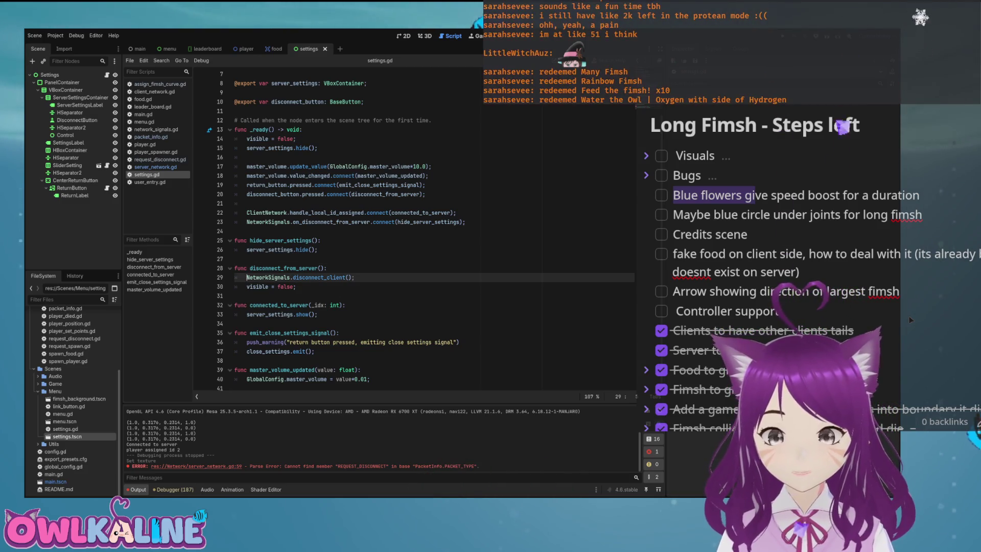
key(Return)
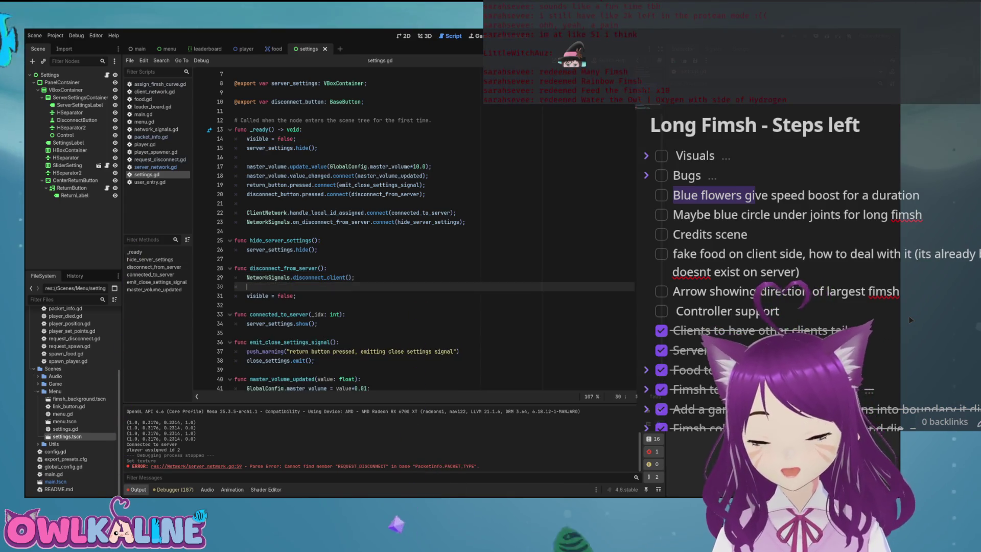
Insert RequestDisconnect.create() on line 30 using autocomplete.
text(i)
key(BackSpace)
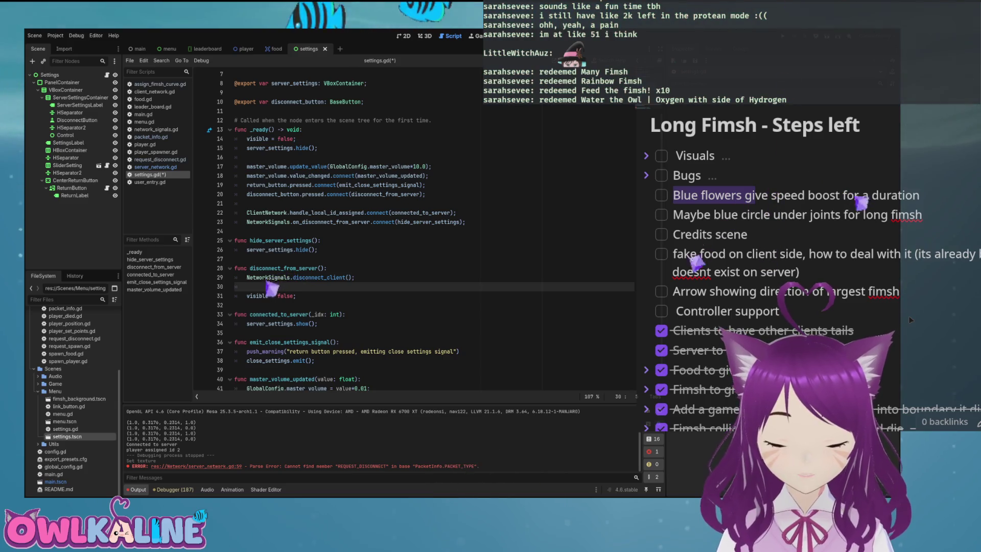
text(i)
key(BackSpace)
text(qu)
key(Return)
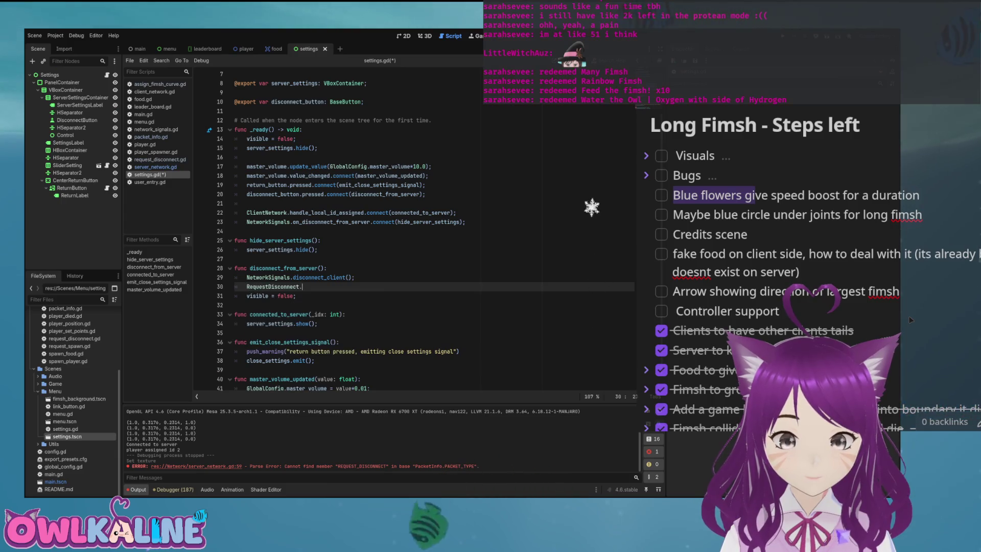
text(.c)
key(Return)
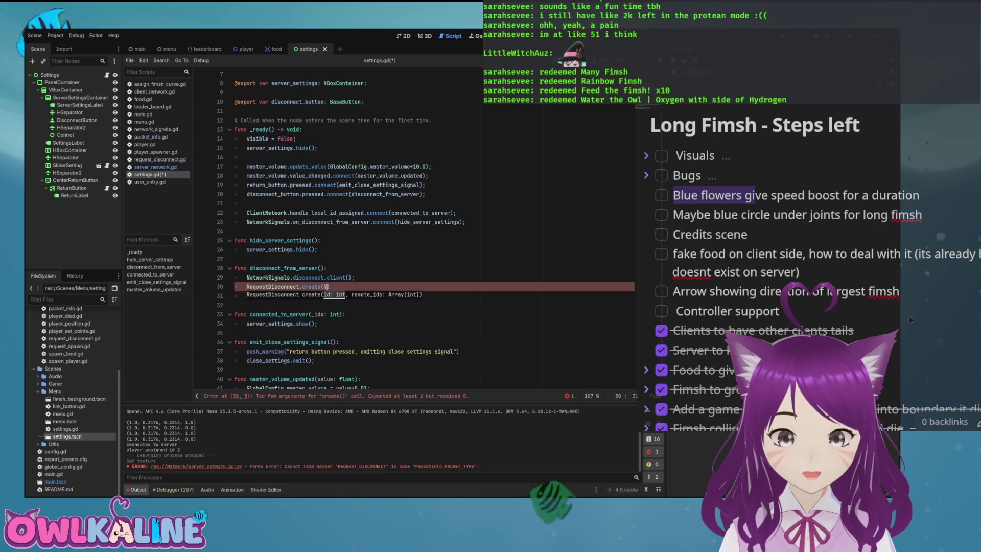
Complete the call as create(ClientNetwork.id).send(NetworkSignals.client) and save settings.gd.
text(etw)
key(Return)
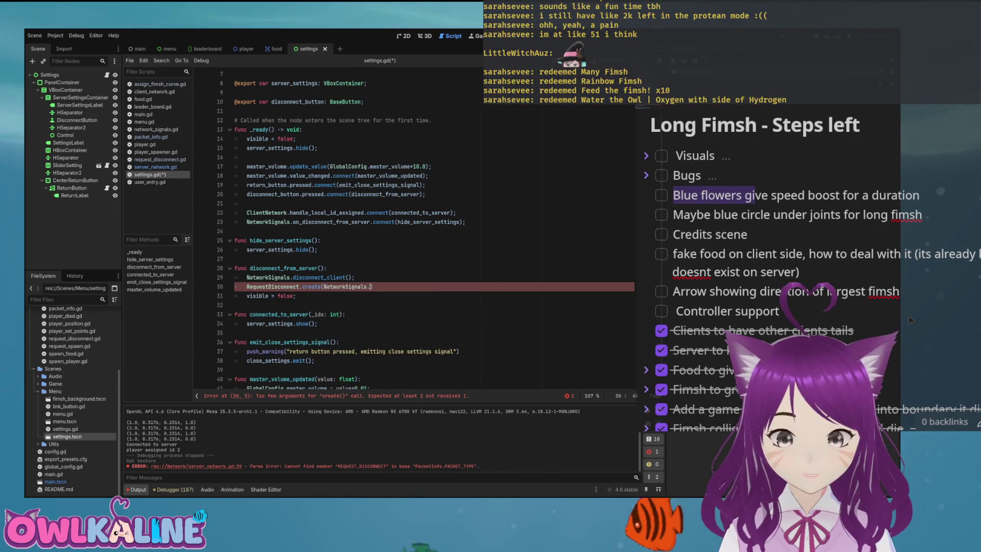
key(BackSpace)
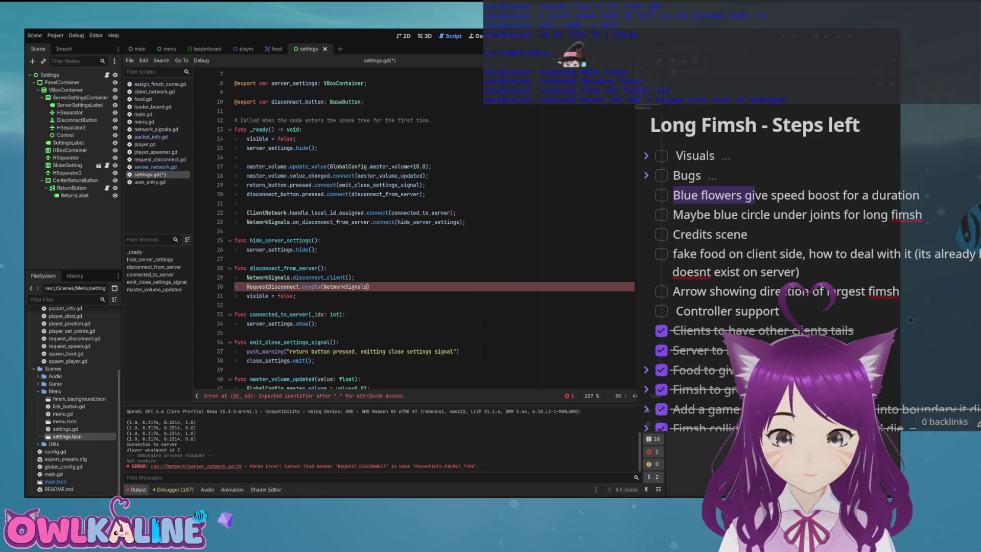
key(ctrl+BackSpace)
text(Cl)
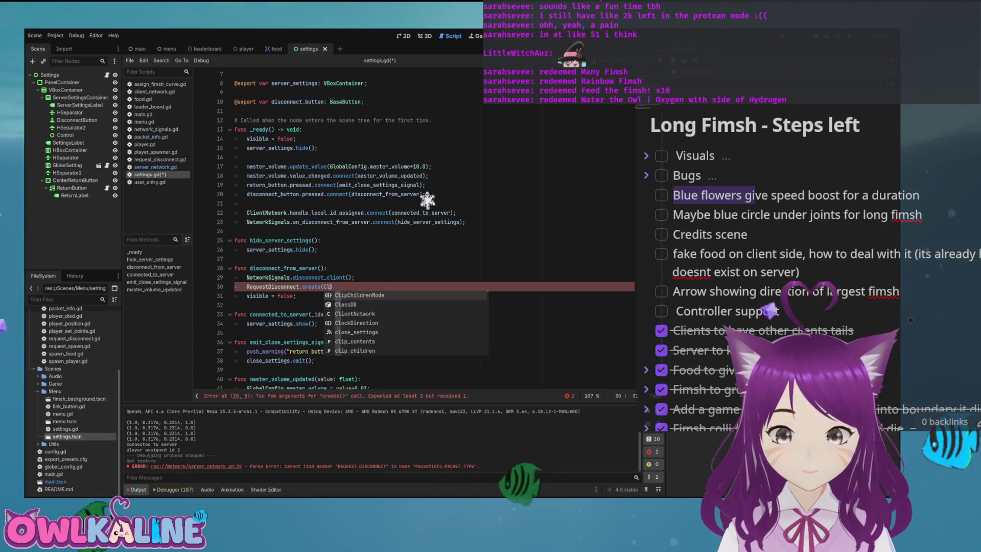
text(ient)
key(Return)
text(.id).)
text(send(Netwo)
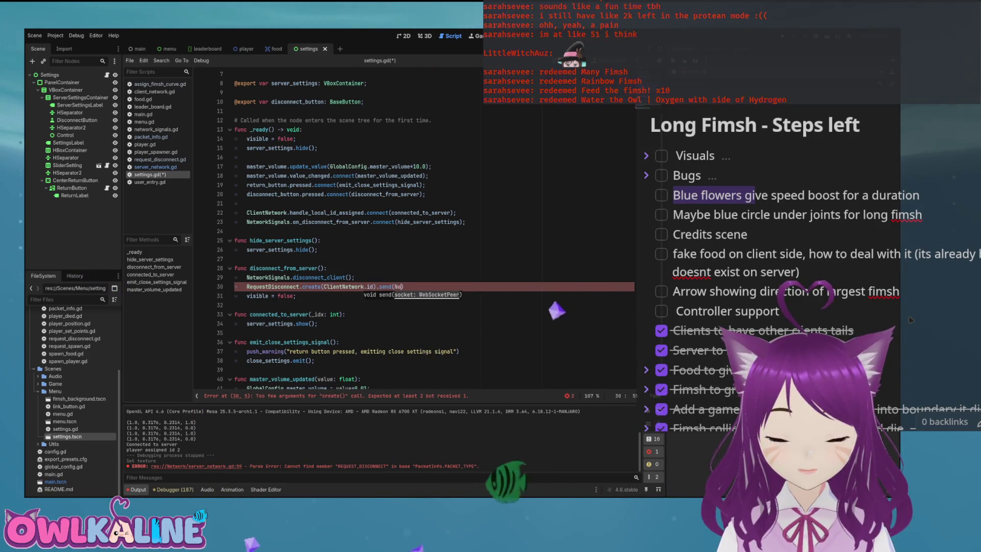
text(rkSignals.client)
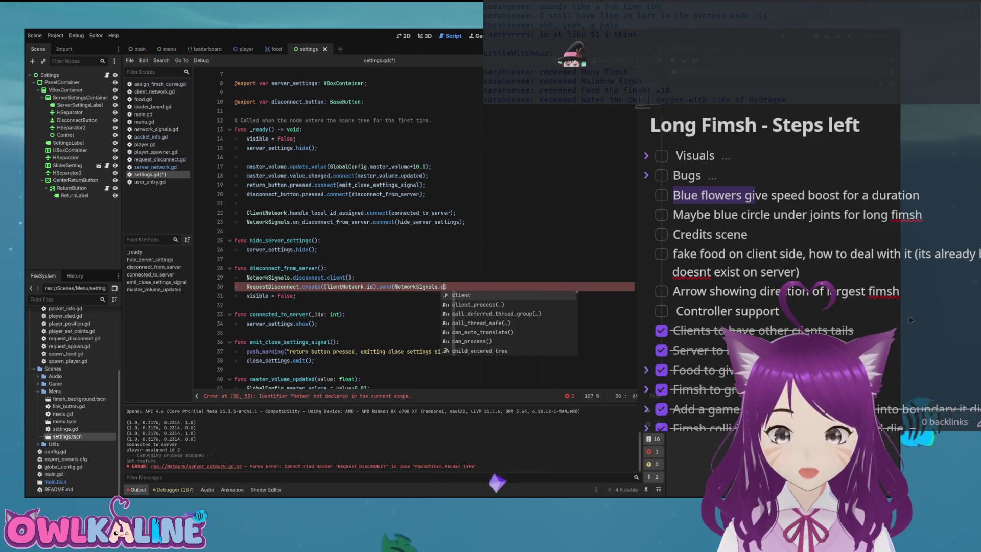
key(ctrl+s)
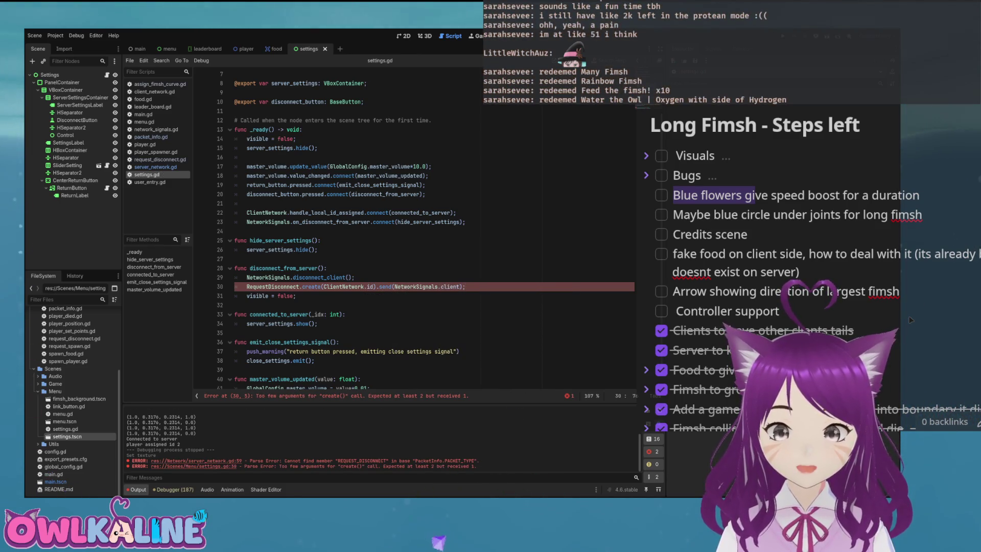
click(341, 278)
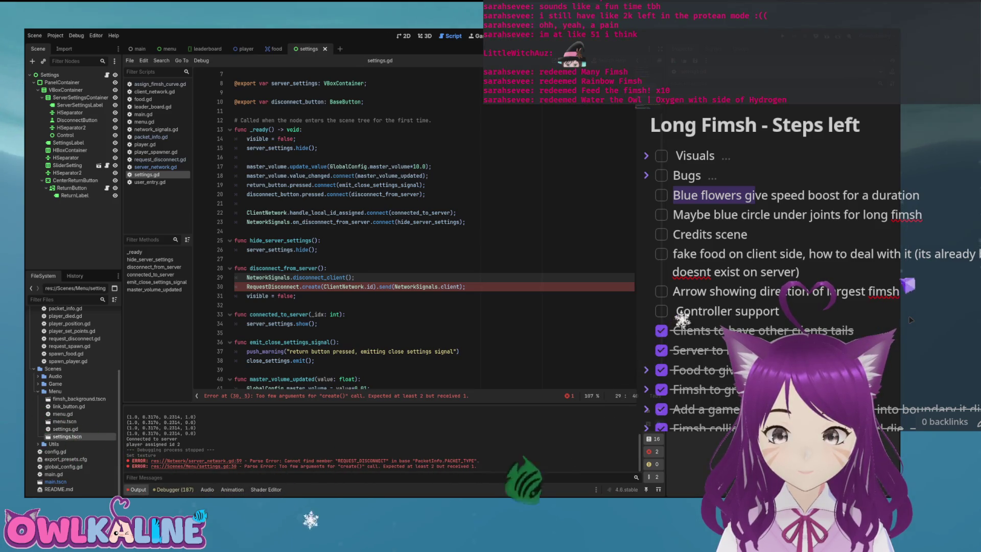
click(302, 287)
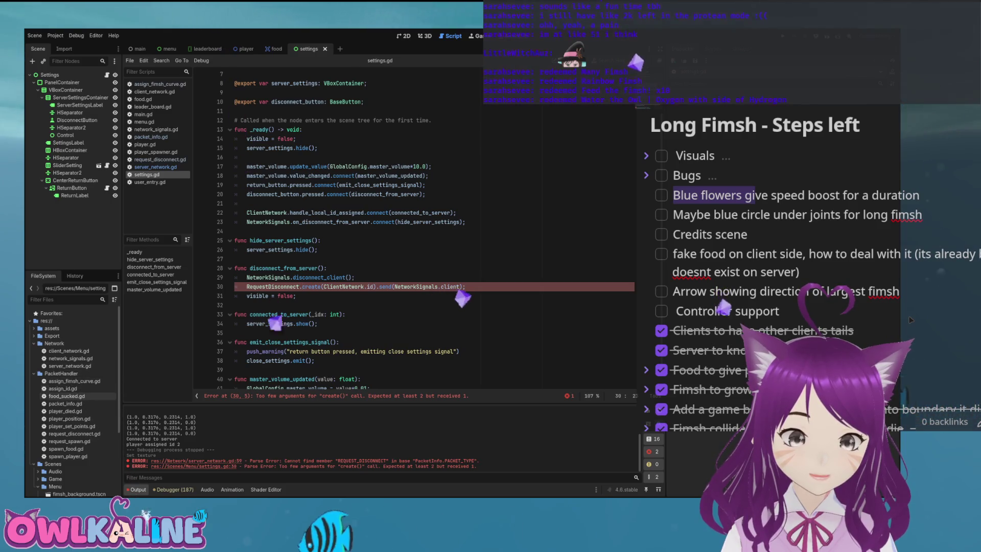
In request_disconnect.gd, remove the remote_ids parameter, assignment and variable, then save.
double_click(74, 433)
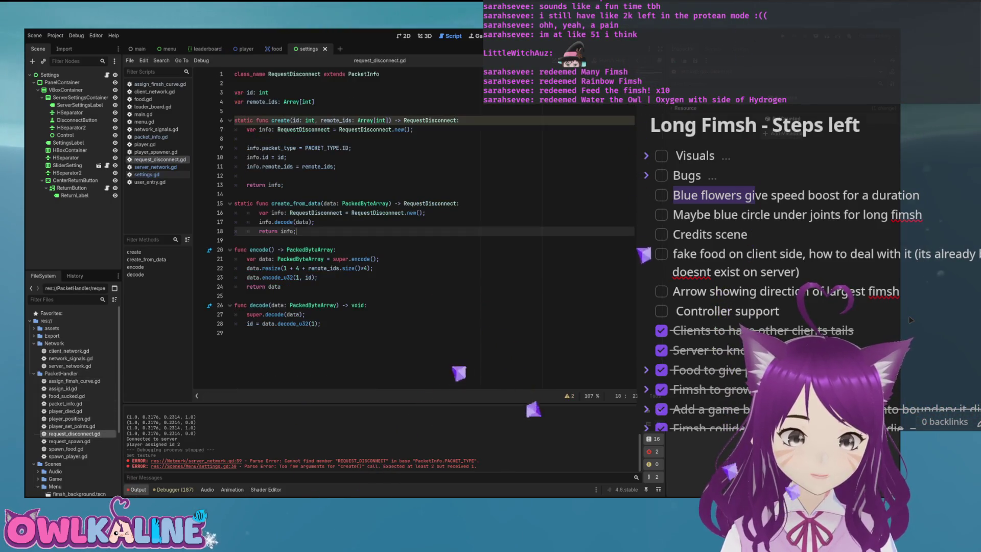
key(ctrl+z)
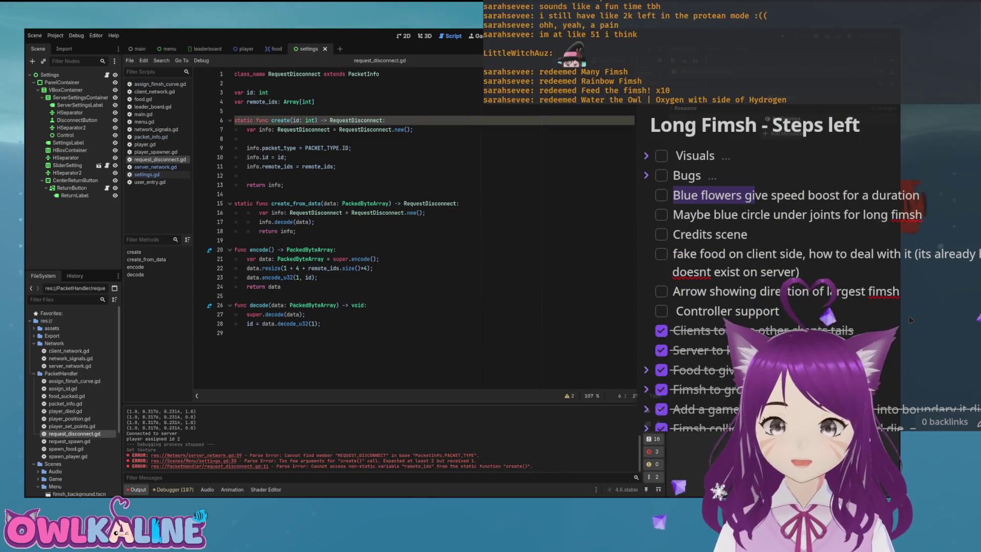
click(435, 203)
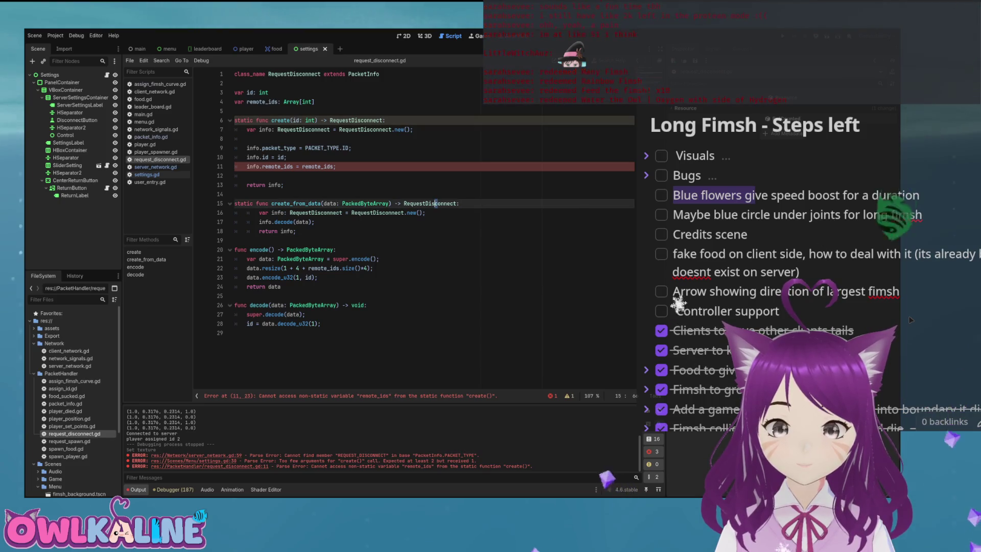
triple_click(286, 166)
key(BackSpace)
key(BackSpace)
key(Up)
key(Up)
key(Up)
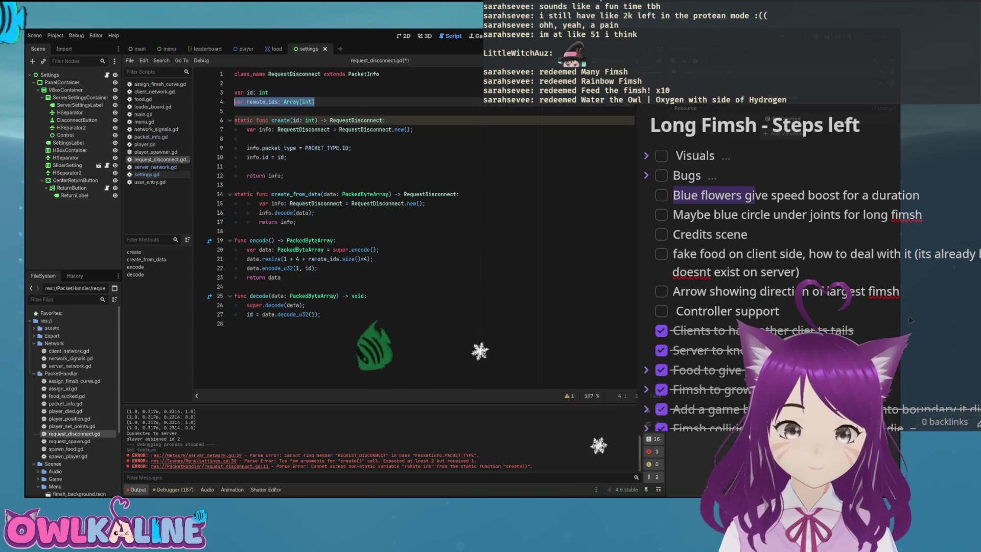
key(shift+Home)
key(BackSpace)
key(BackSpace)
key(ctrl+s)
Change the encode resize to 1 + 4 and run the game to test.
click(374, 250)
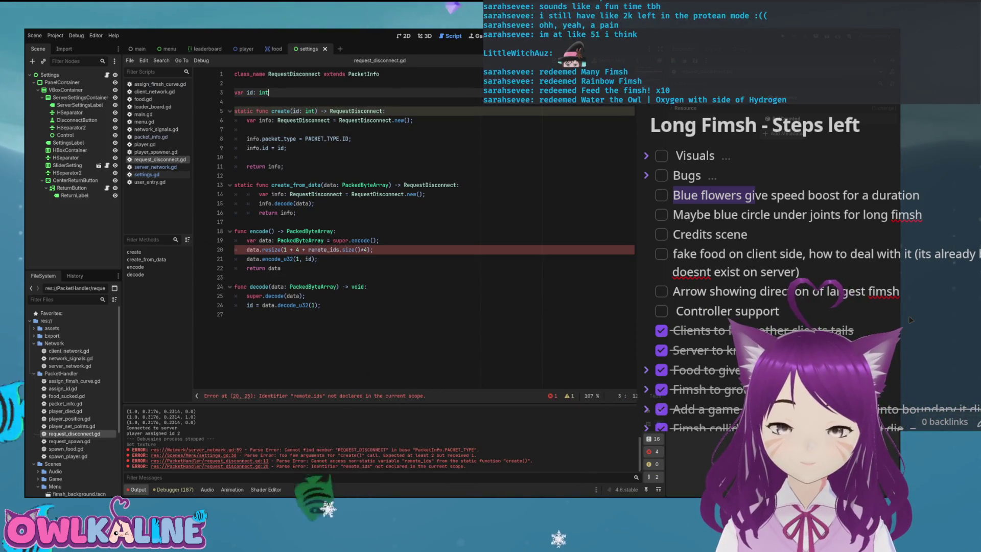
click(298, 250)
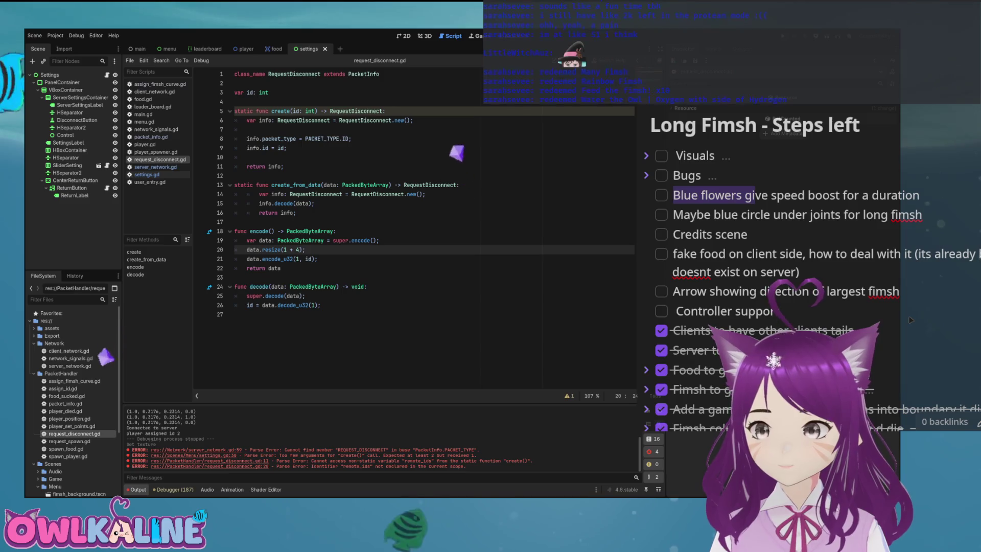
key(F5)
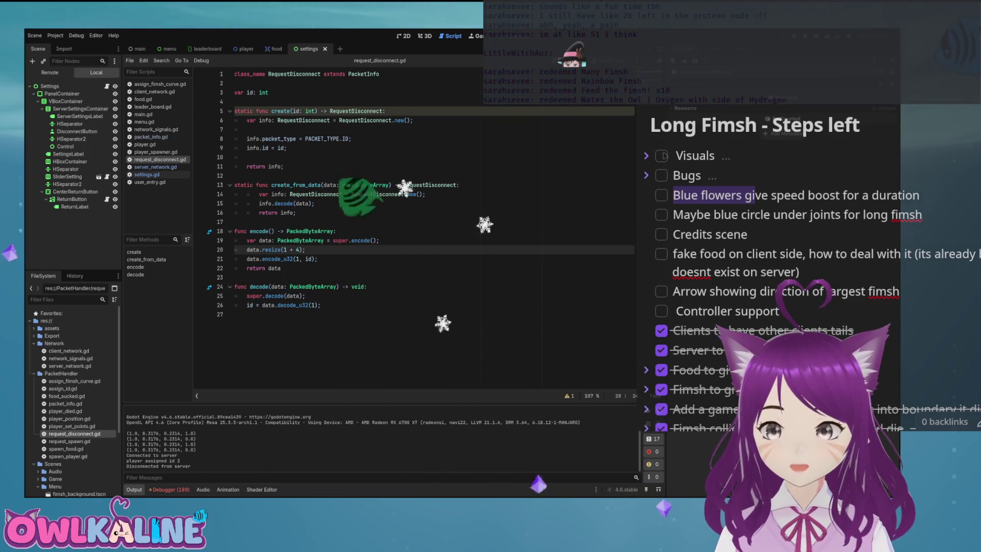
Stop the game, collapse the Network, PacketHandler and Menu folders, rerun, then view the main scene.
key(F8)
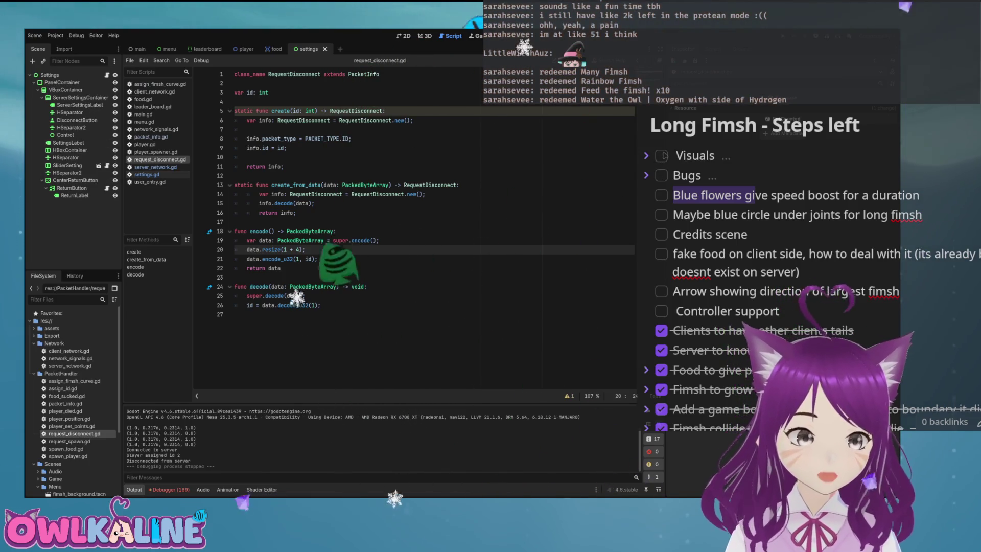
click(34, 344)
click(34, 350)
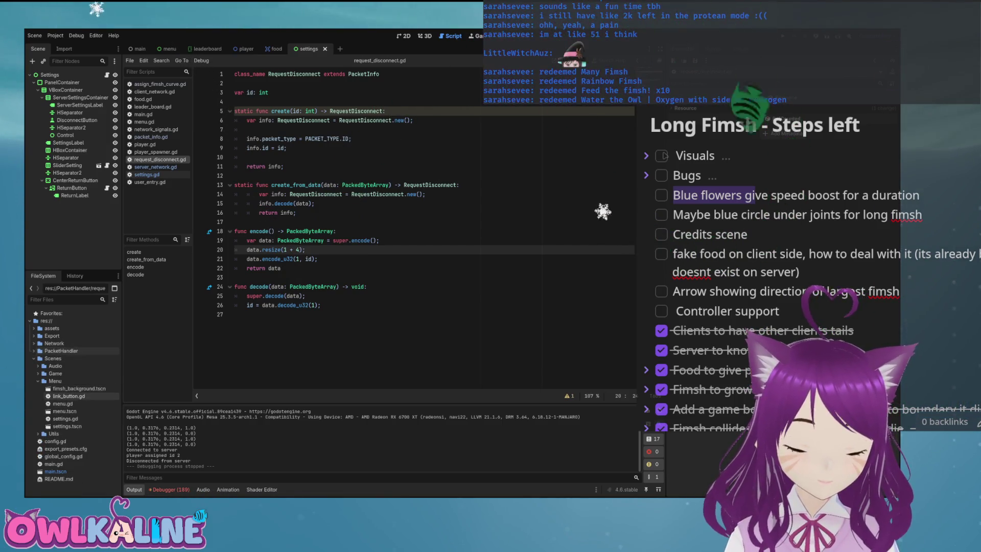
click(38, 380)
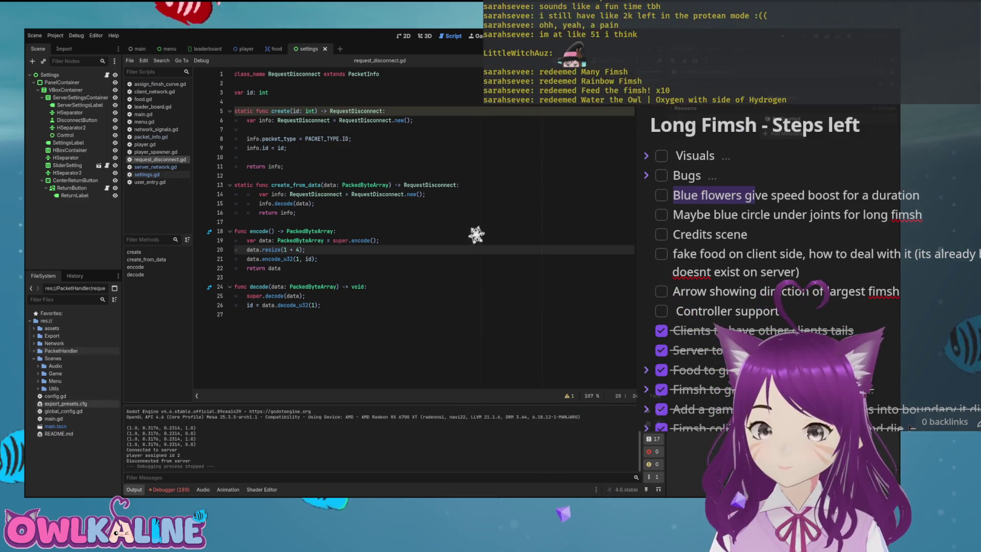
key(F5)
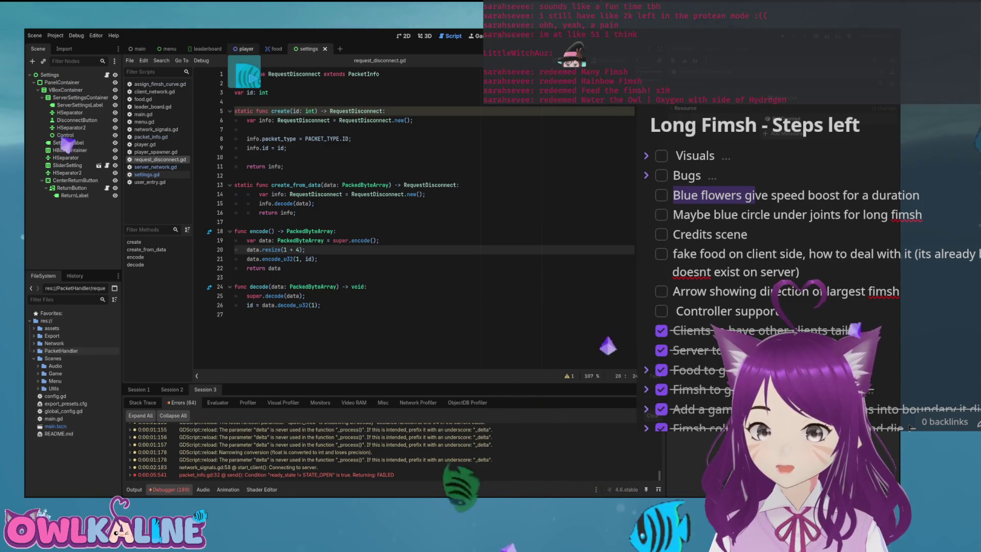
click(139, 49)
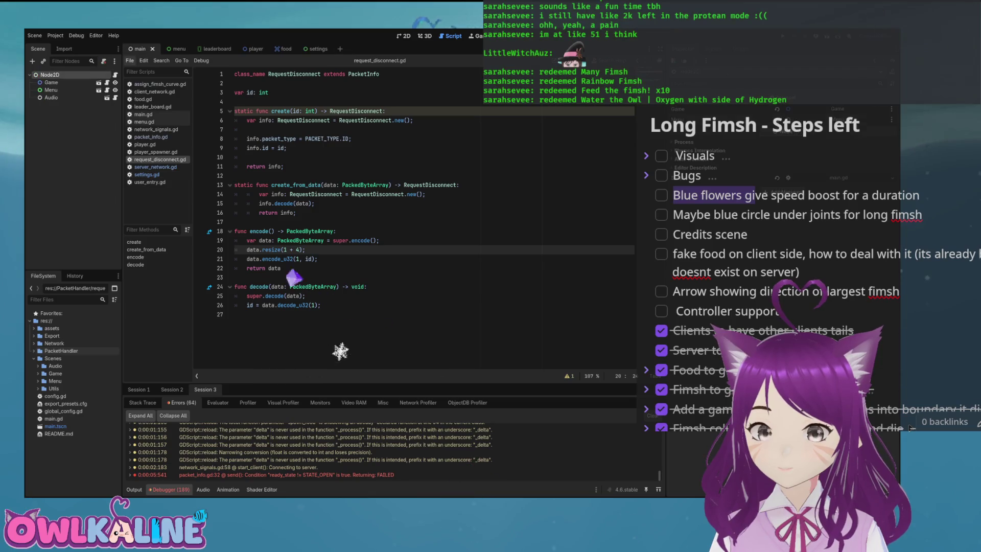
In menu.gd, comment out the owlkaline start_client line, enable ws://localhost:9080, and run the game.
key(ctrl+Tab)
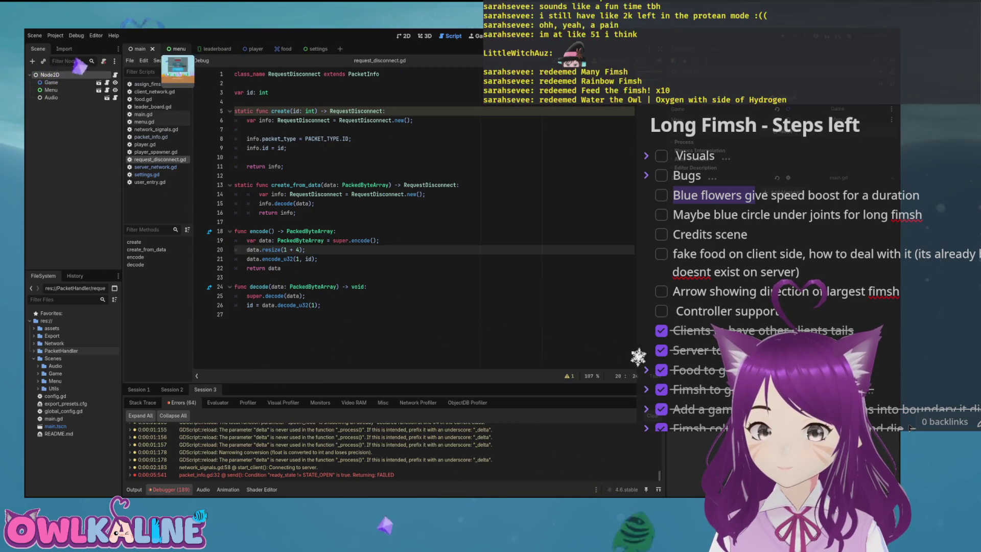
click(144, 122)
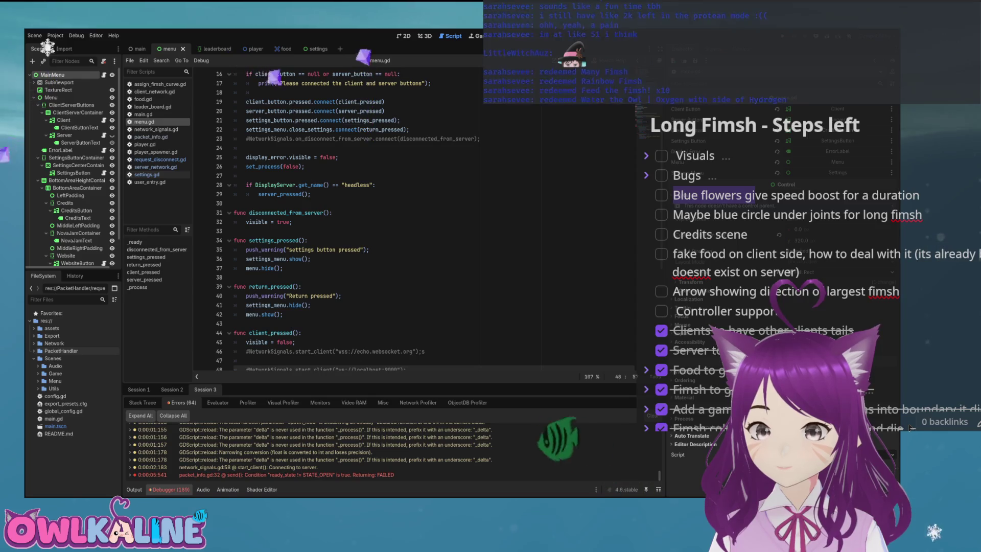
scroll(335, 85, down, 6)
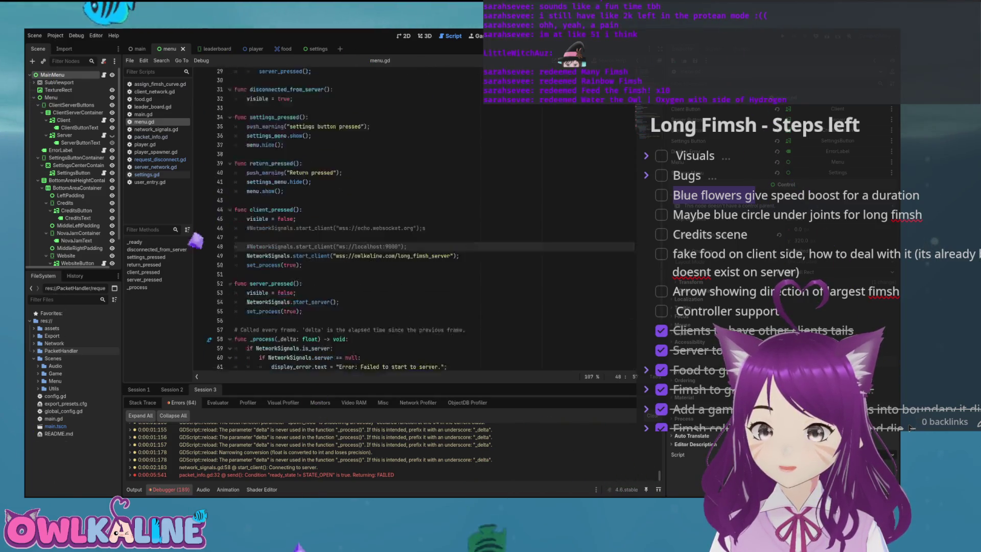
click(246, 213)
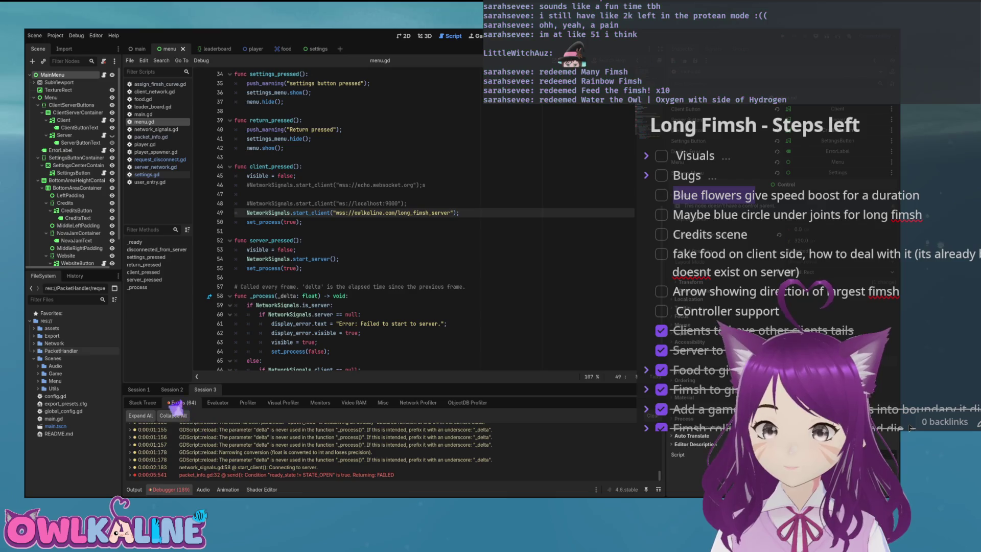
key(ctrl+k)
key(Up)
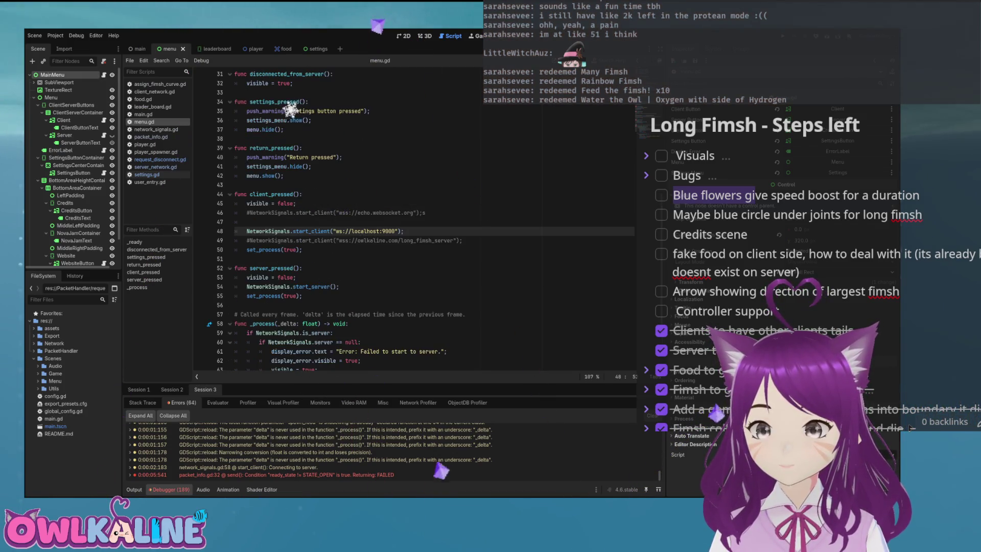
scroll(383, 219, down, 1)
click(247, 170)
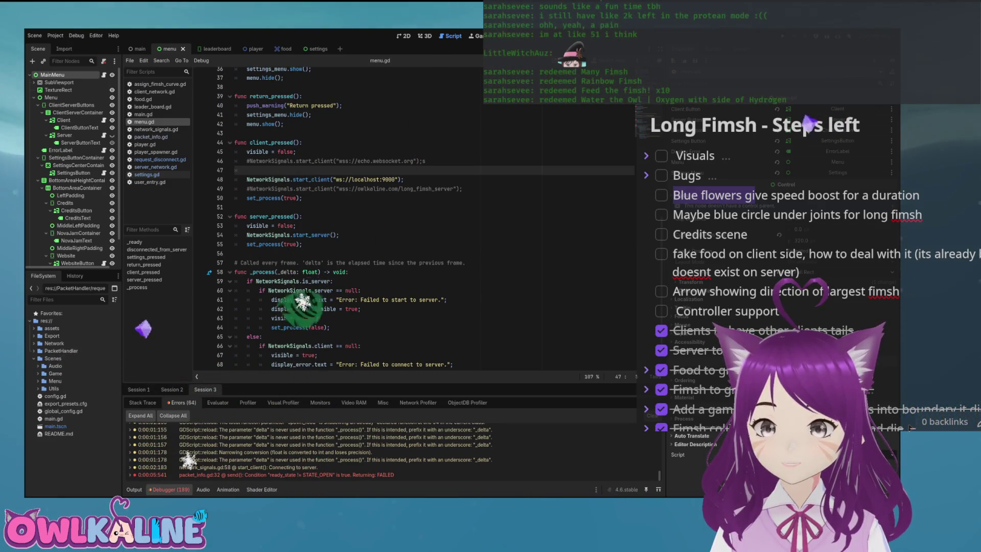
key(F5)
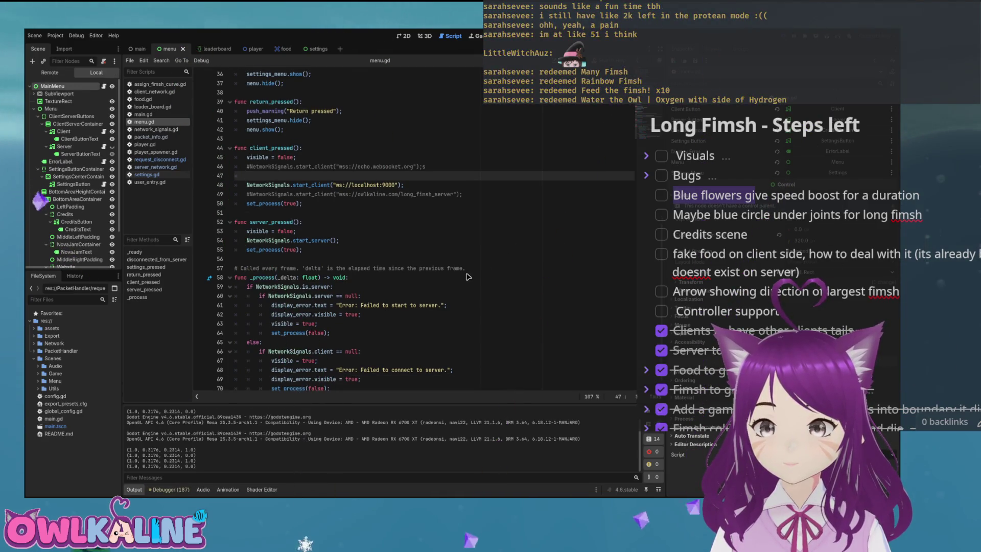
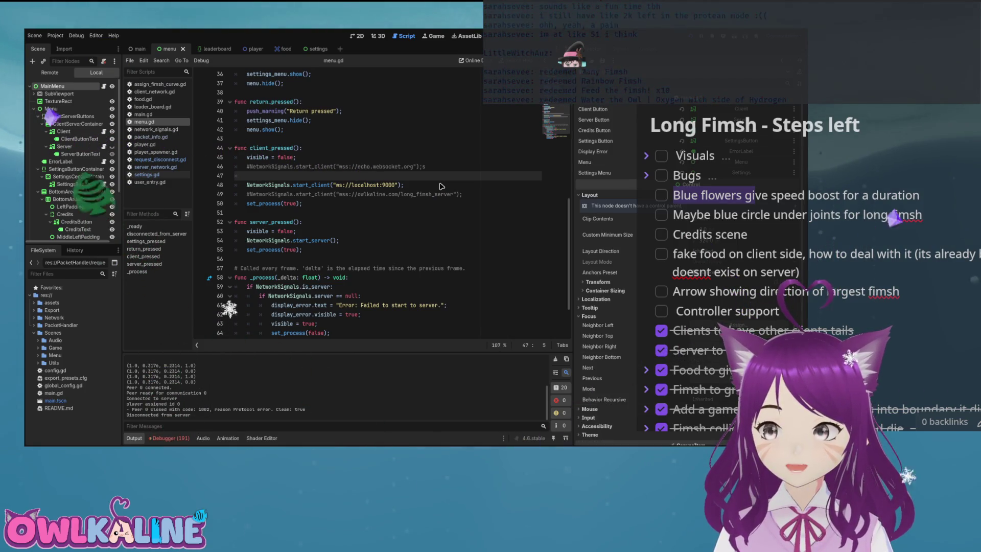
Run the game to reproduce the disconnect error, then bring up the player scene.
key(F5)
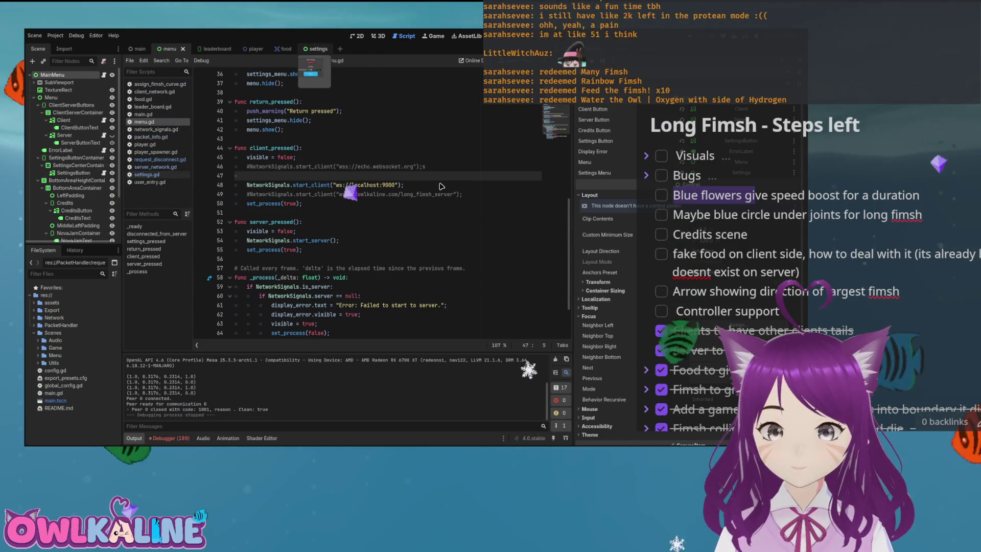
key(ctrl+shift+Tab)
key(ctrl+shift+Tab)
key(ctrl+shift+Tab)
key(ctrl+shift+Tab)
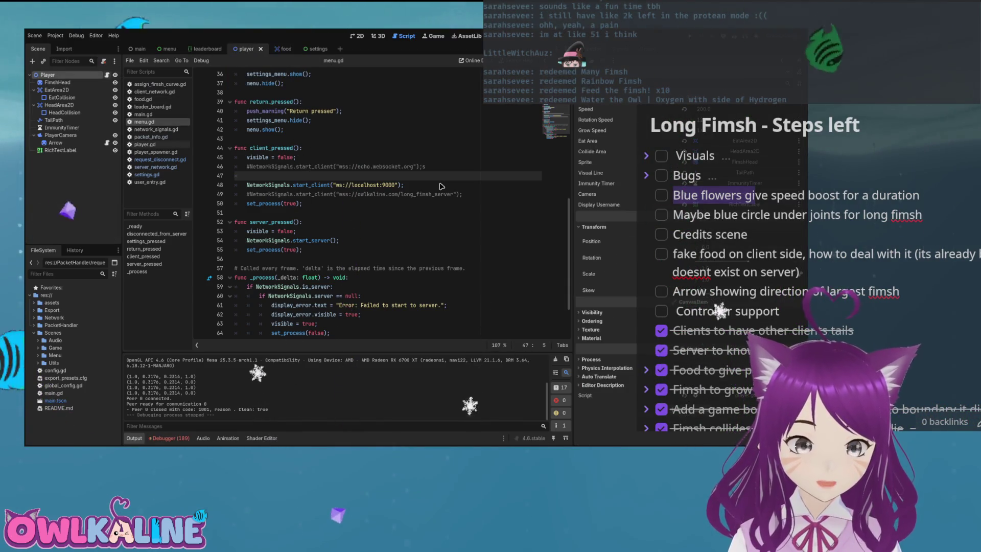
Comment out NetworkSignals.disconnect_client() on settings.gd line 29, test-run, then select RequestDisconnect.
key(ctrl+Tab)
key(ctrl+Tab)
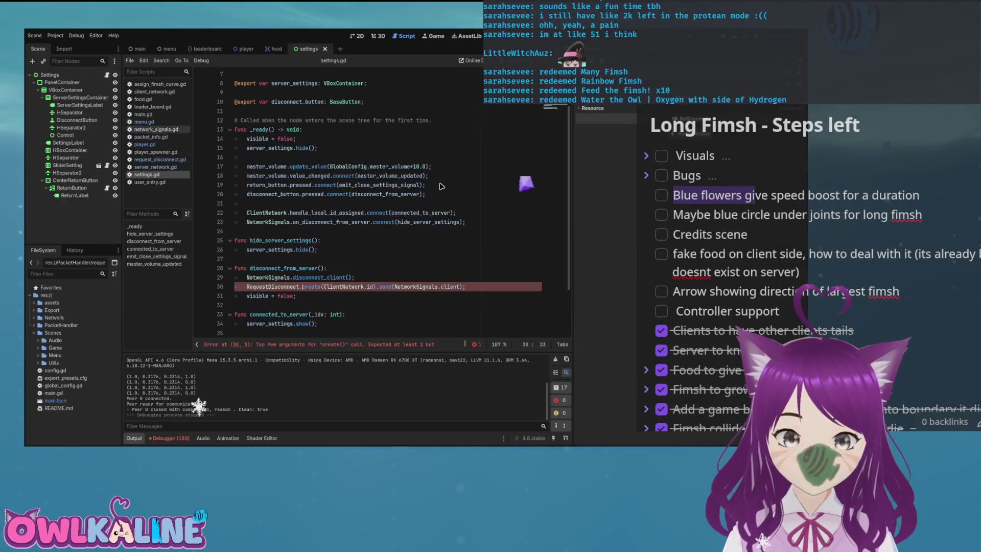
text(#)
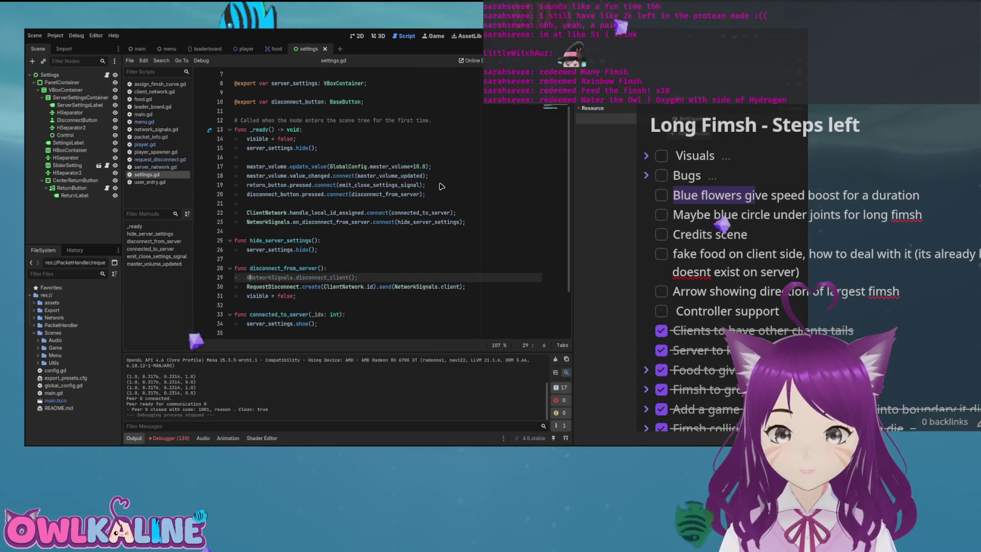
key(F5)
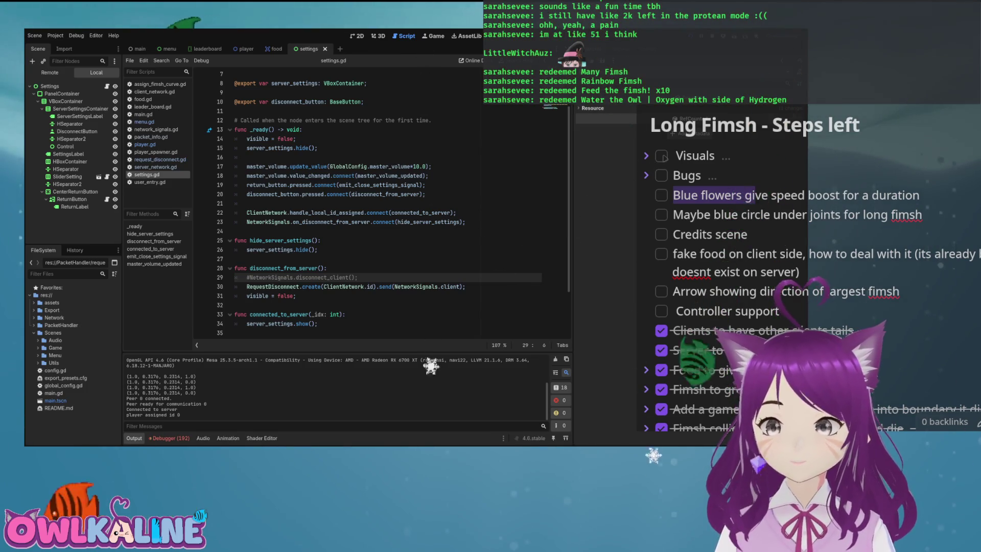
click(358, 277)
click(428, 287)
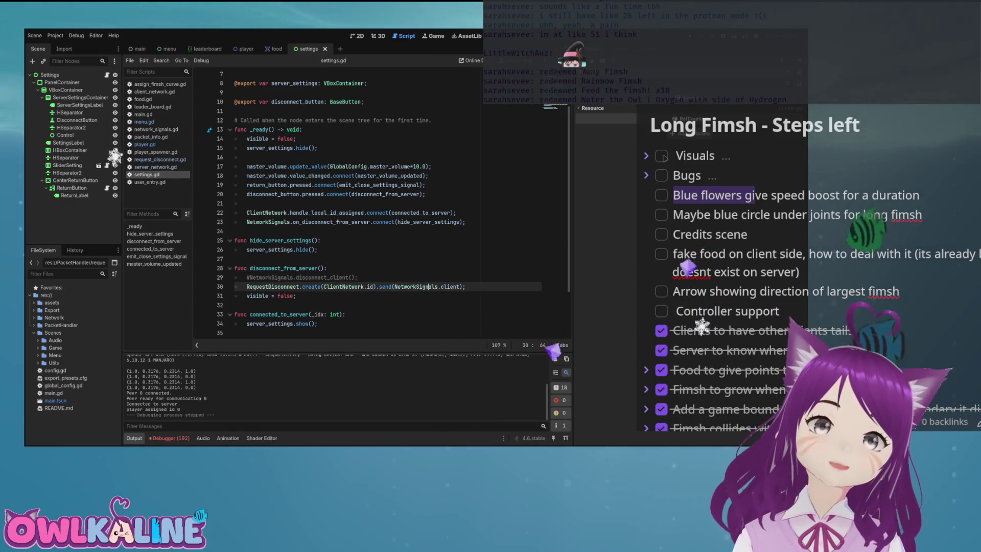
double_click(273, 287)
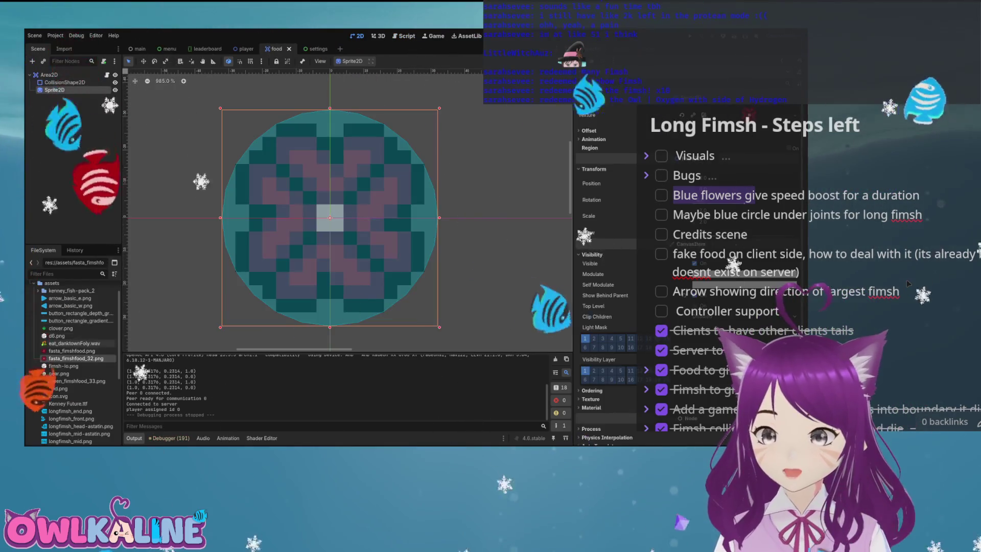
Give the food Sprite2D the green_fimshfood_33.png texture and return to the settings scene.
drag(77, 381, 351, 274)
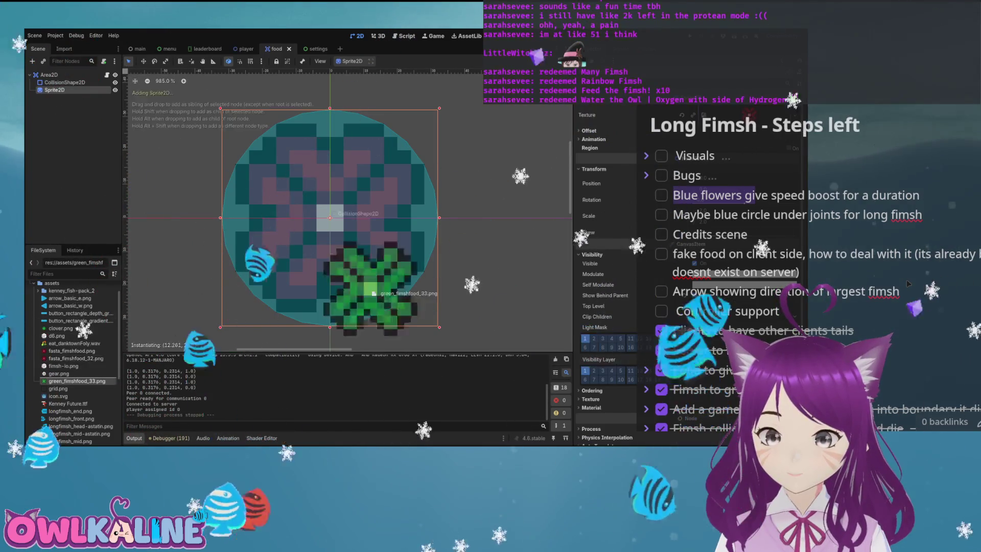
scroll(351, 213, down, 2)
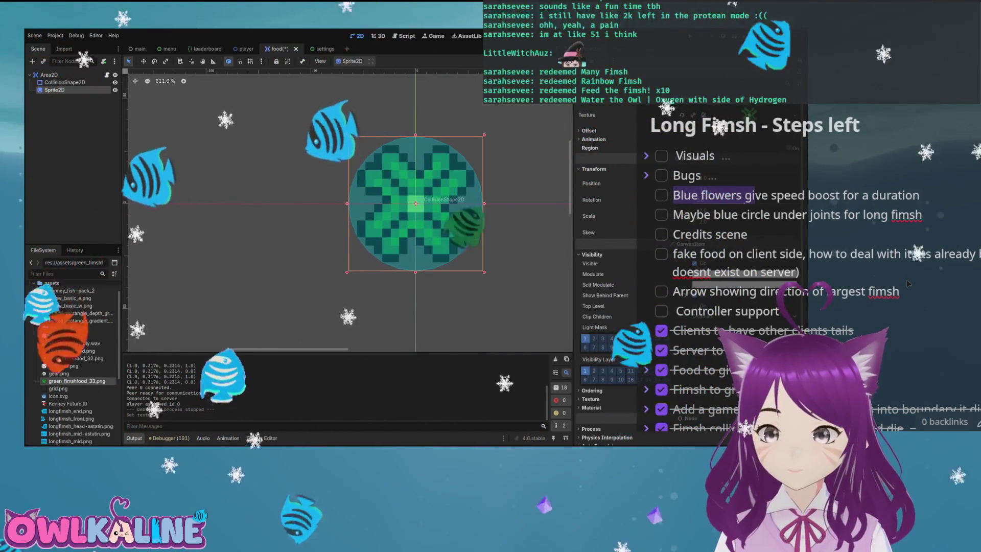
scroll(521, 184, up, 3)
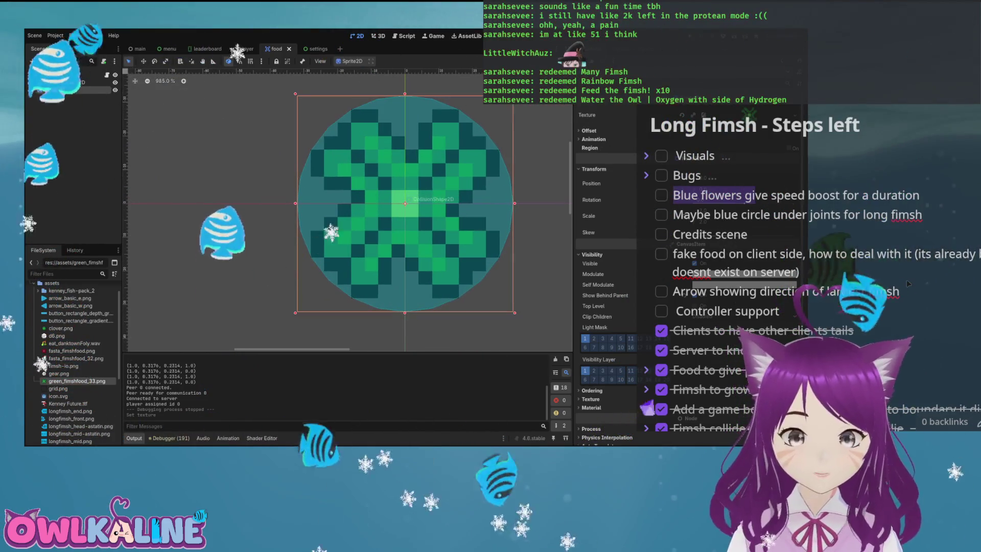
key(ctrl+Tab)
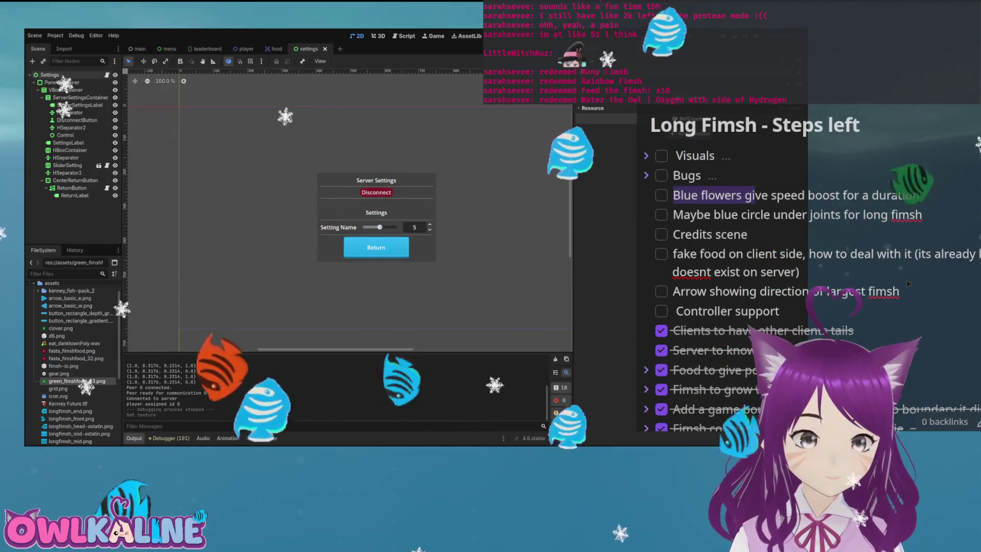
Back in settings.gd at the end of line 29, test-run the disconnect and stop it.
key(ctrl+F3)
key(Left)
key(Left)
key(Left)
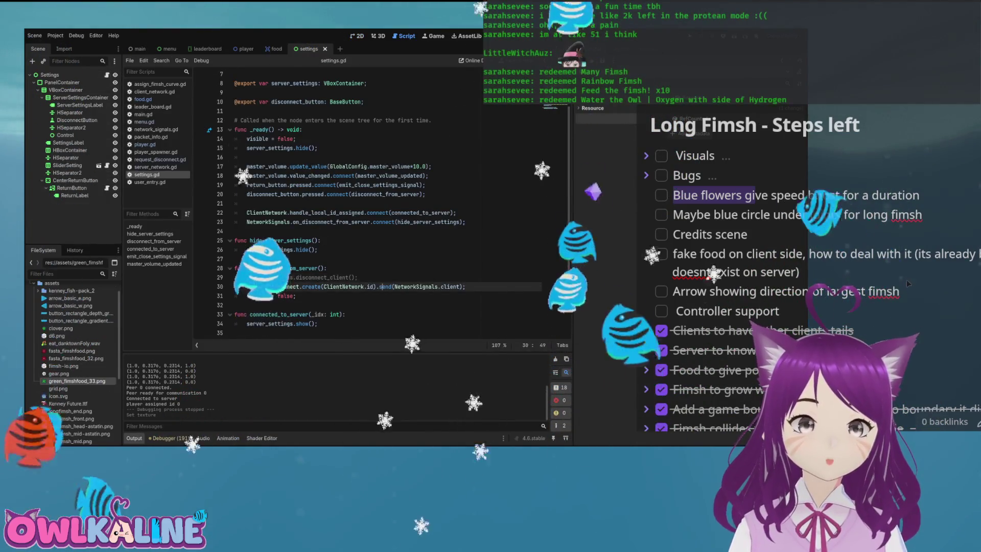
key(Up)
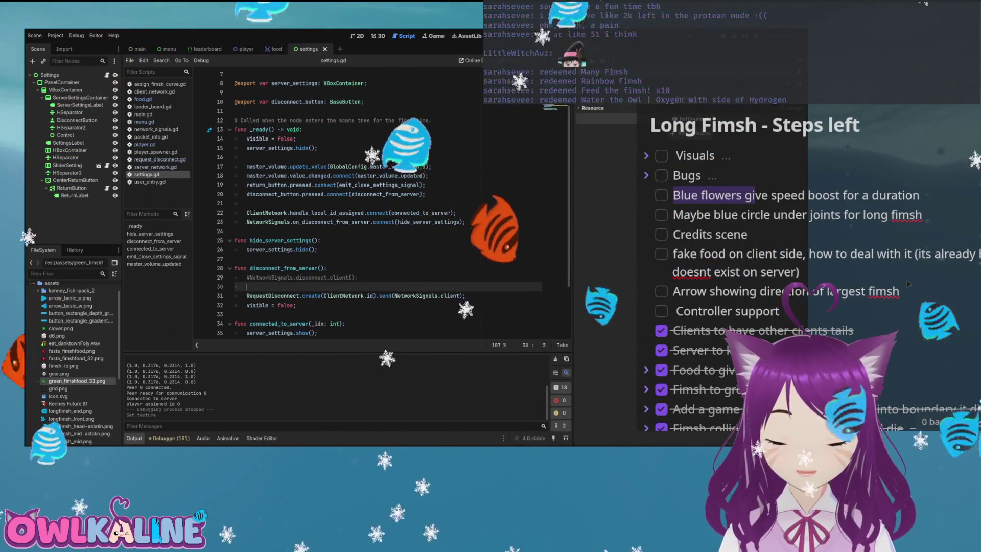
key(F5)
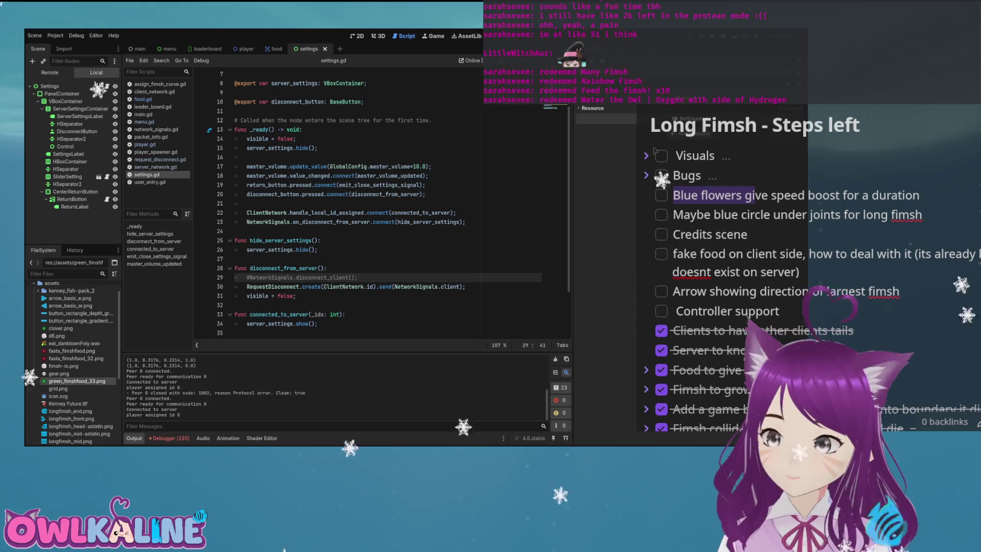
key(F8)
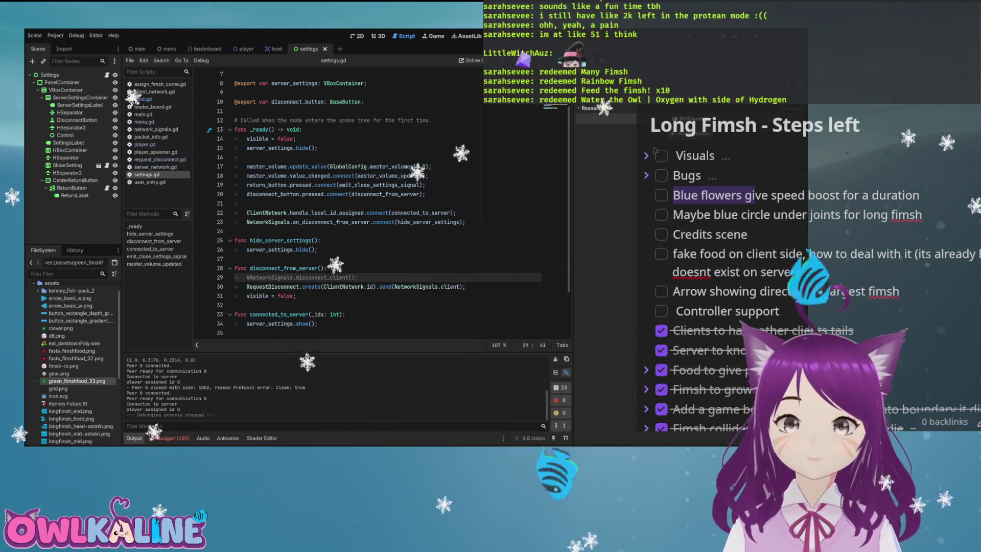
scroll(74, 358, down, 5)
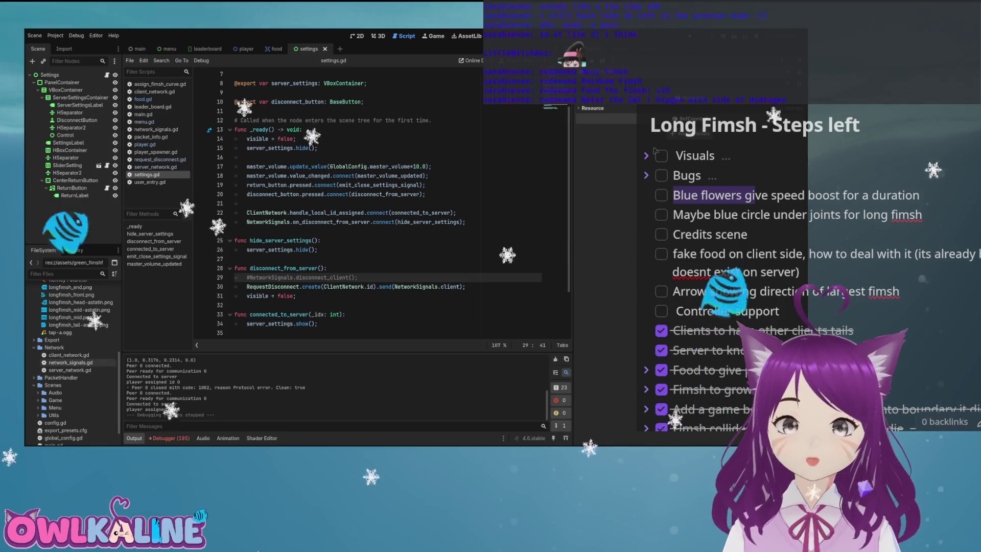
Open network_signals.gd and review the client_process call and poll() logic.
double_click(71, 362)
scroll(333, 204, down, 13)
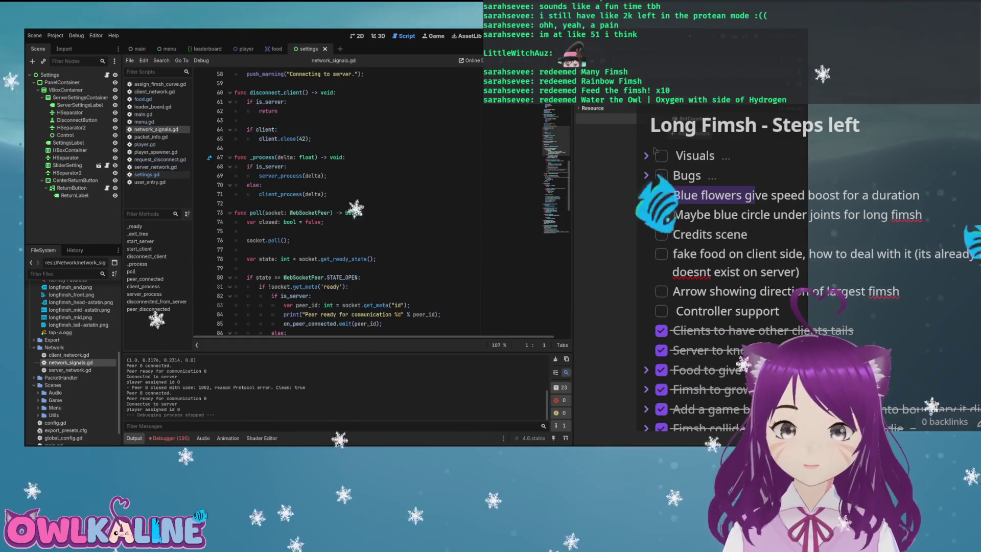
click(320, 175)
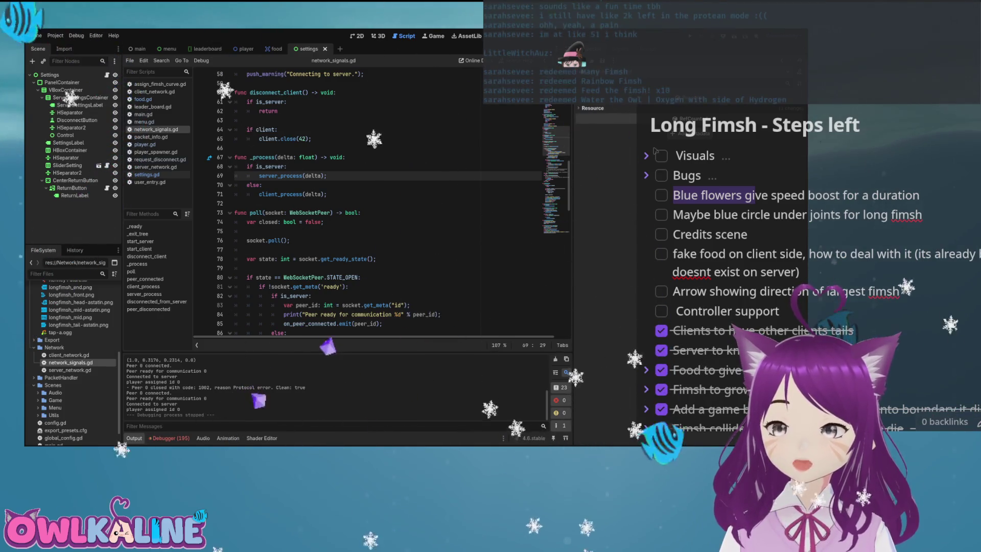
scroll(383, 205, down, 20)
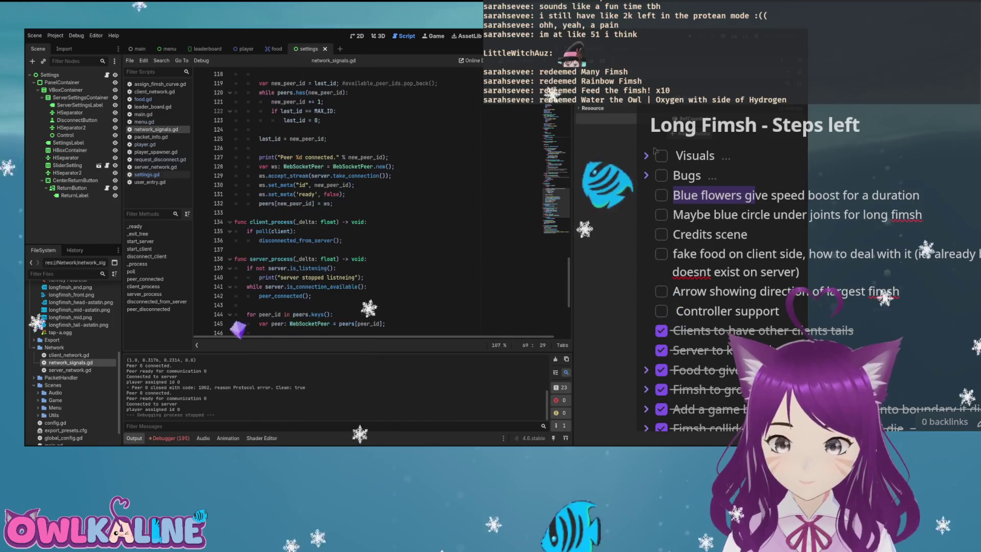
scroll(238, 329, down, 4)
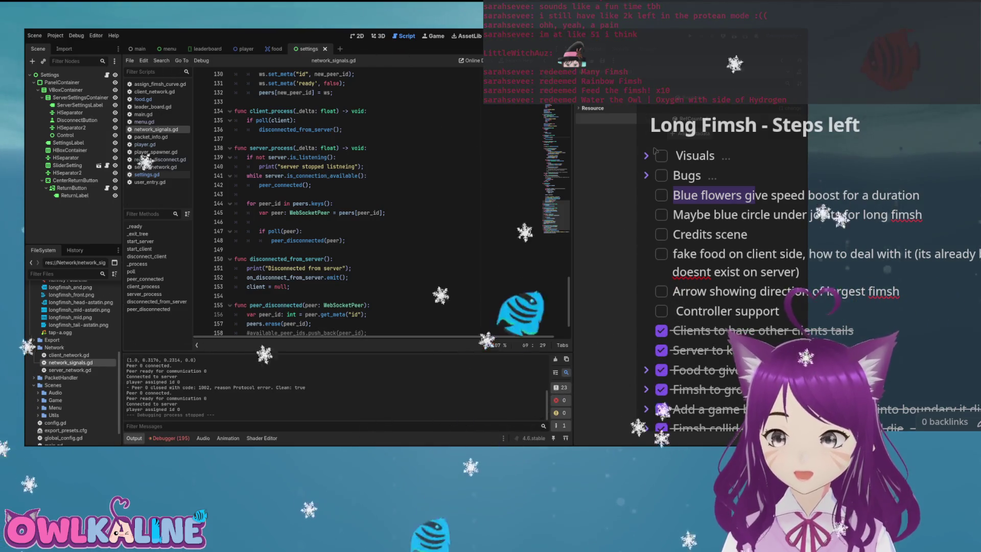
scroll(384, 204, up, 18)
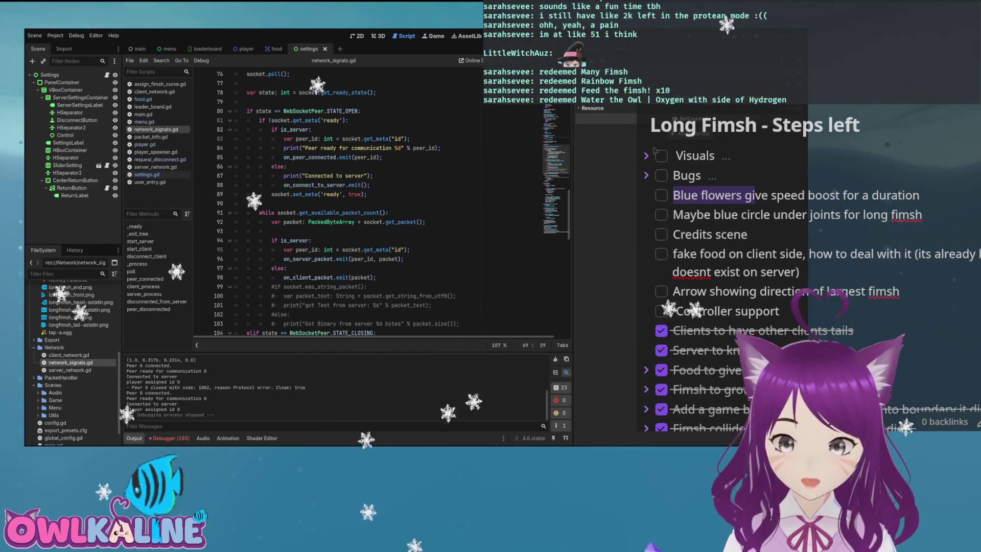
Select 'packet' in the on_server_packet emit on line 96, then switch to server_network.gd.
click(389, 259)
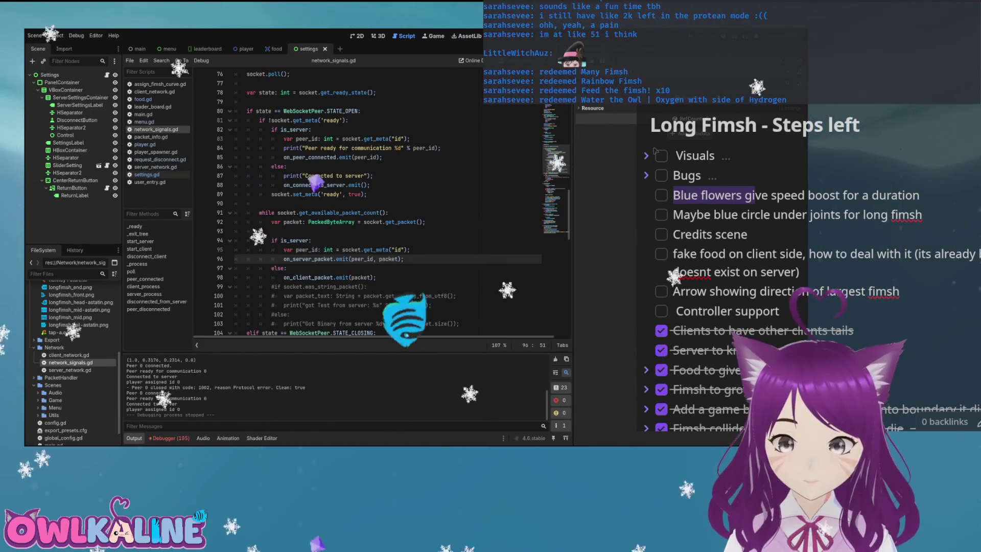
double_click(389, 259)
scroll(389, 259, up, 2)
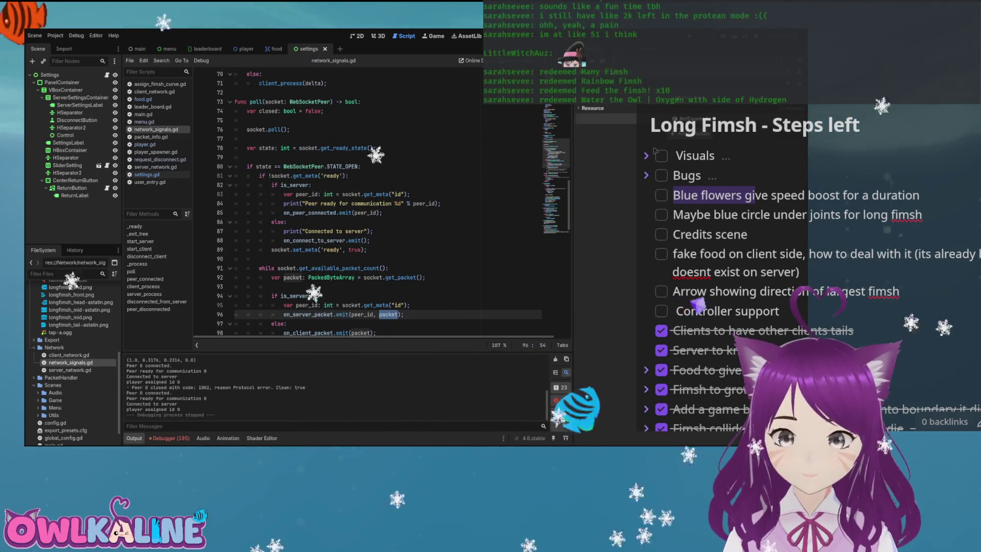
scroll(368, 204, down, 2)
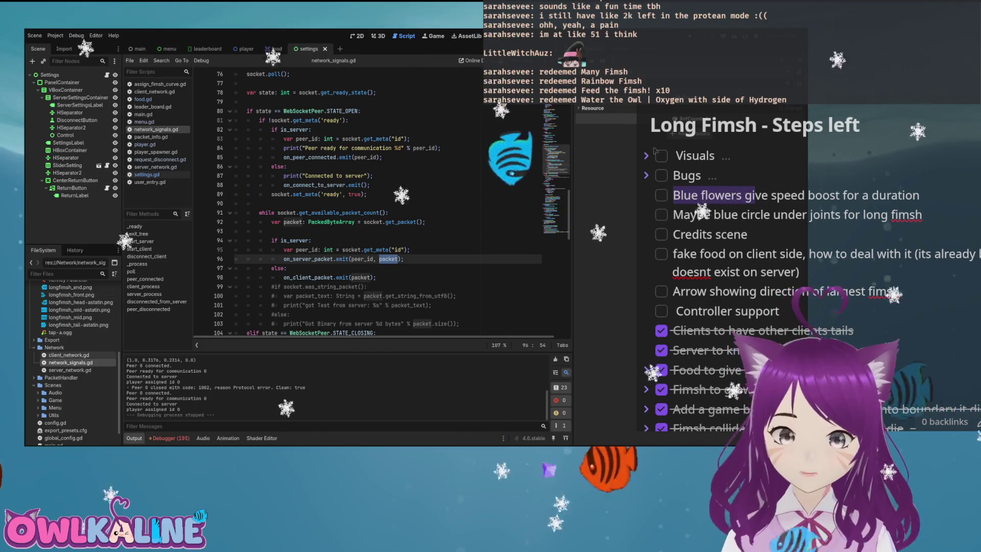
key(alt+Left)
scroll(384, 204, down, 3)
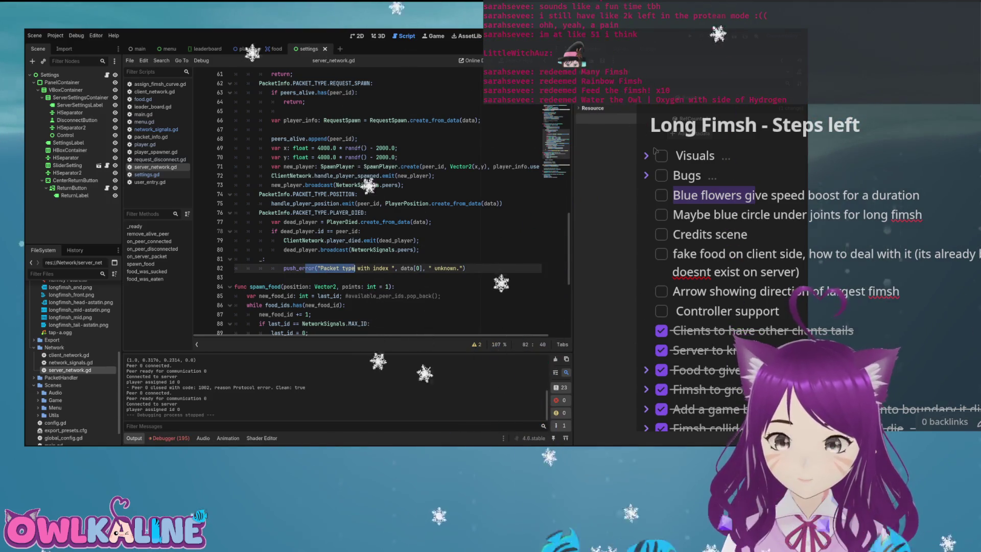
Expand the PacketHandler folder to list request_disconnect.gd, request_spawn.gd and player_died.gd.
scroll(383, 205, up, 2)
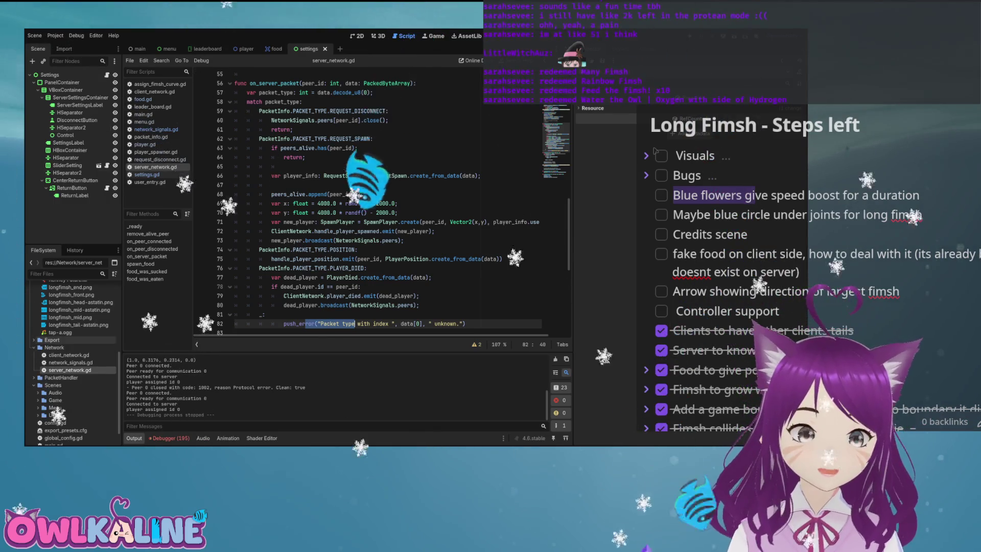
scroll(72, 365, up, 5)
scroll(72, 365, down, 5)
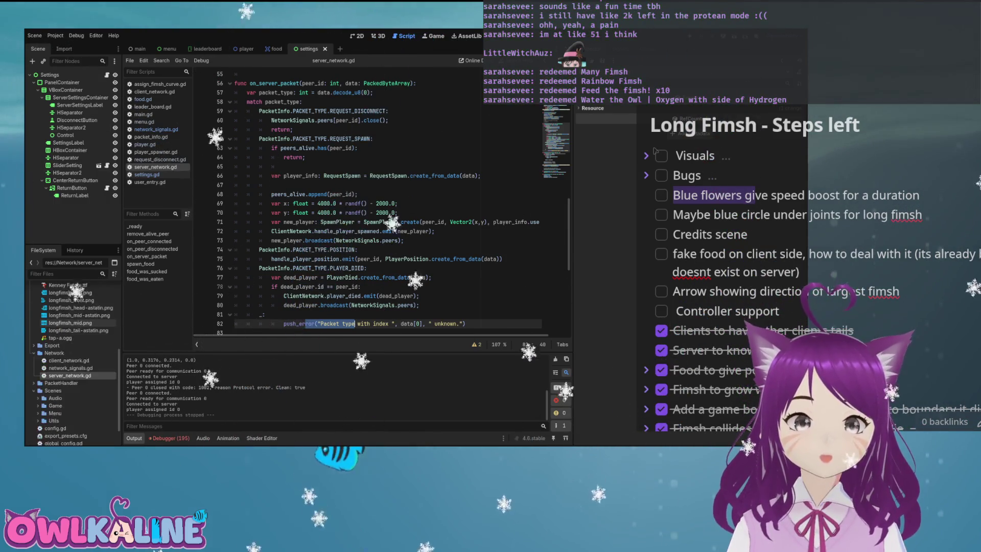
scroll(72, 365, up, 5)
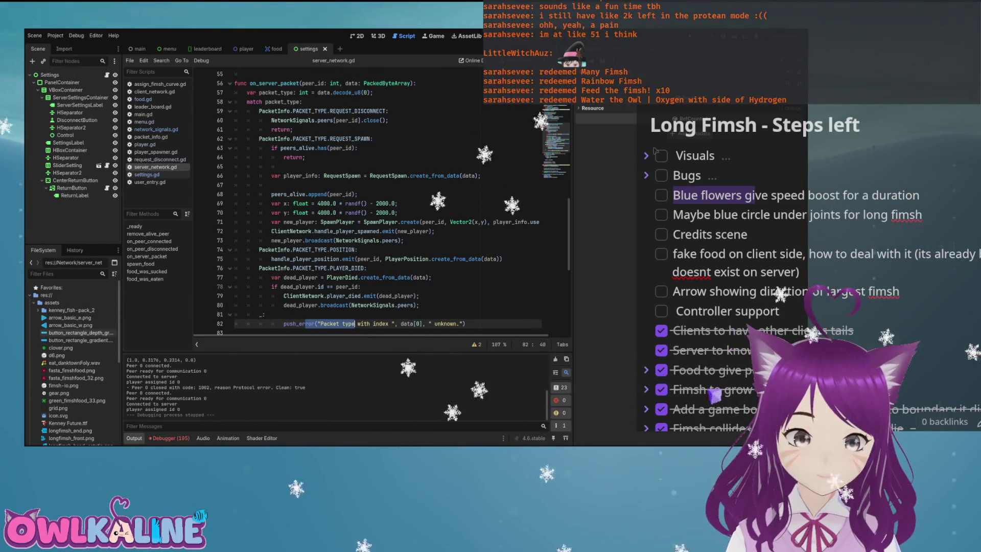
scroll(72, 365, down, 5)
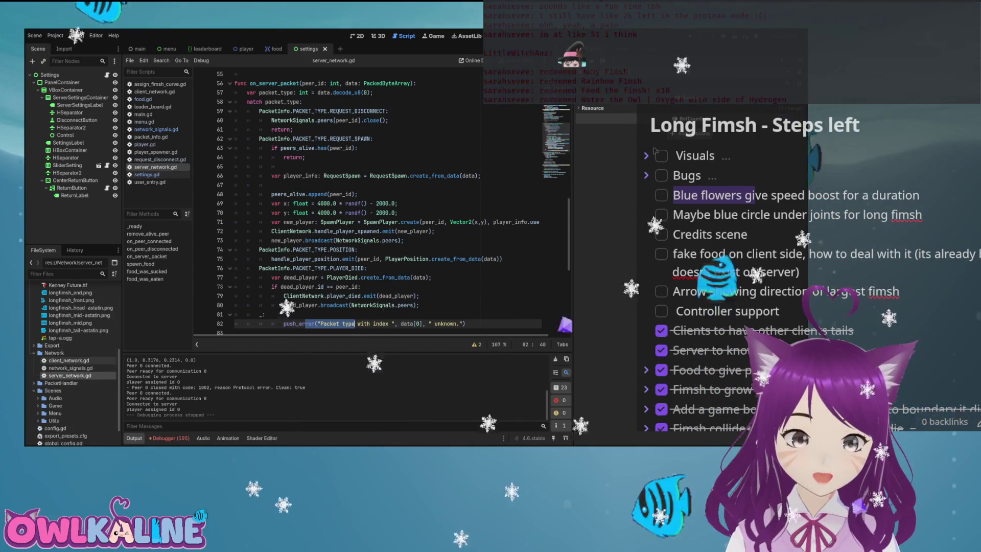
click(34, 382)
scroll(71, 365, down, 1)
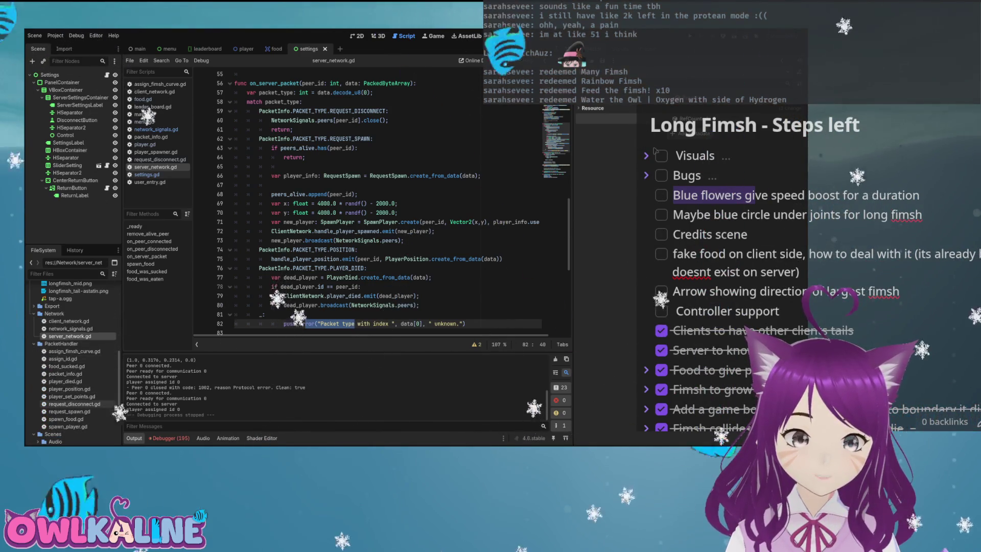
In request_disconnect.gd line 8, replace PACKET_TYPE.ID with REQUEST_DISCONNECT and test-run the game twice.
double_click(75, 404)
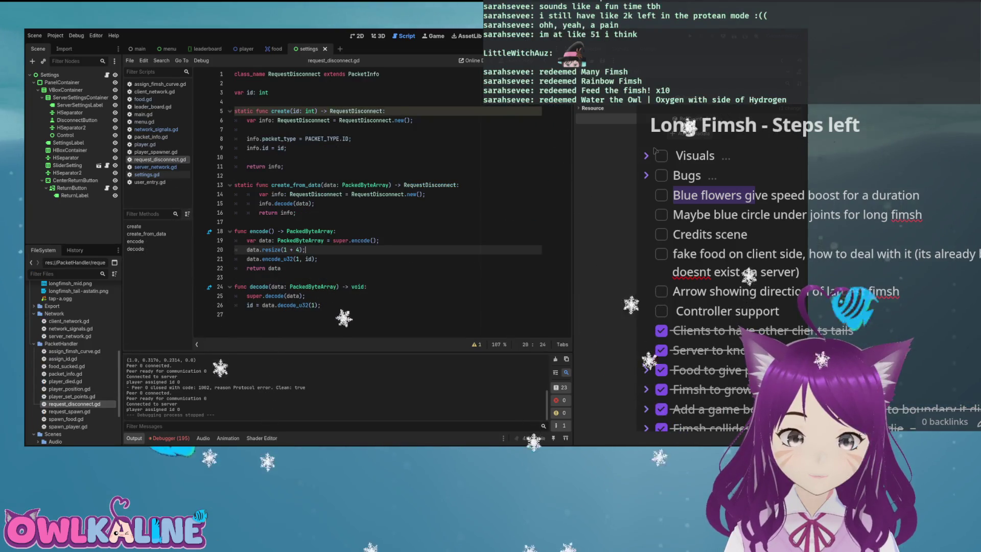
click(345, 139)
key(BackSpace)
key(Delete)
text(RE)
key(Down)
key(Return)
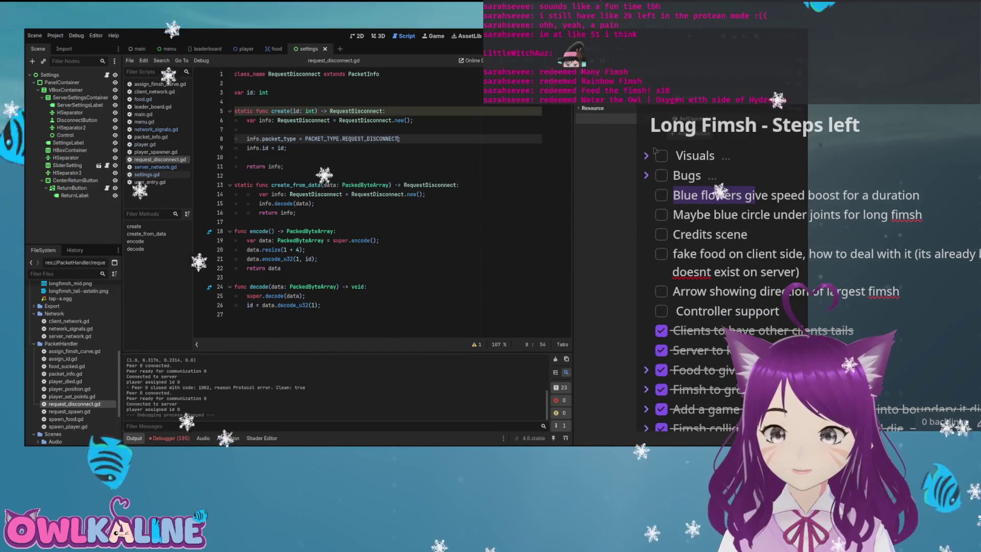
key(F5)
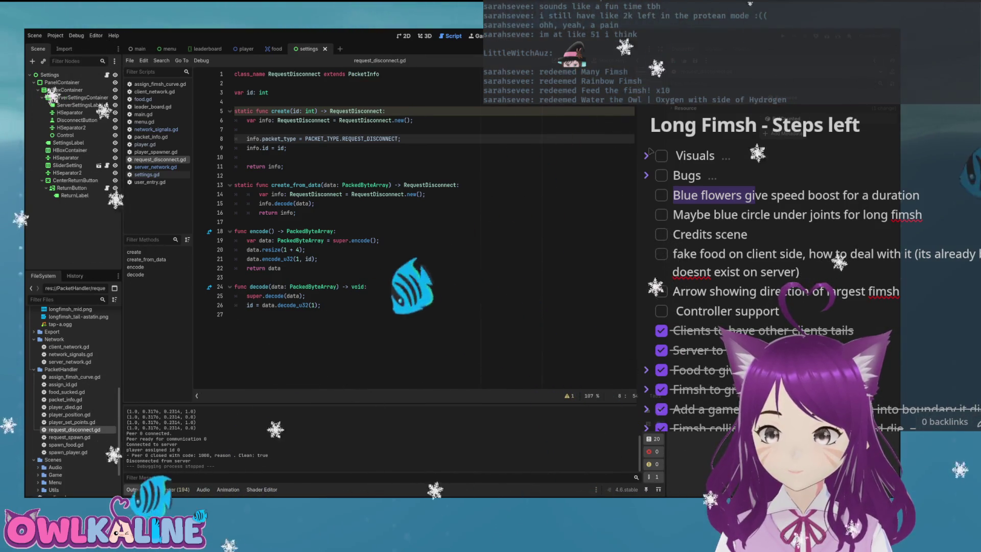
key(F5)
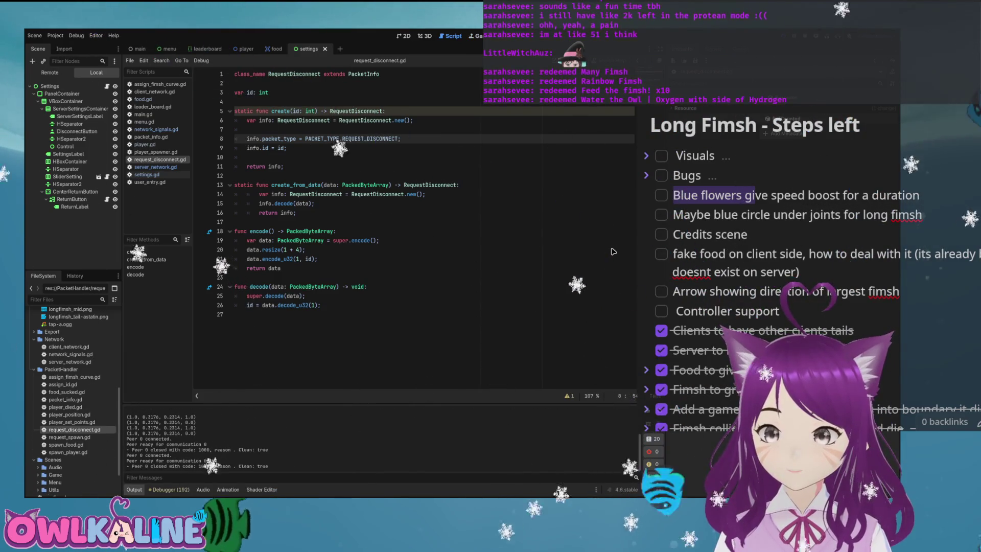
Expand the Bugs list and add an item 'Menu error is incorrect on disconnecting'.
click(712, 177)
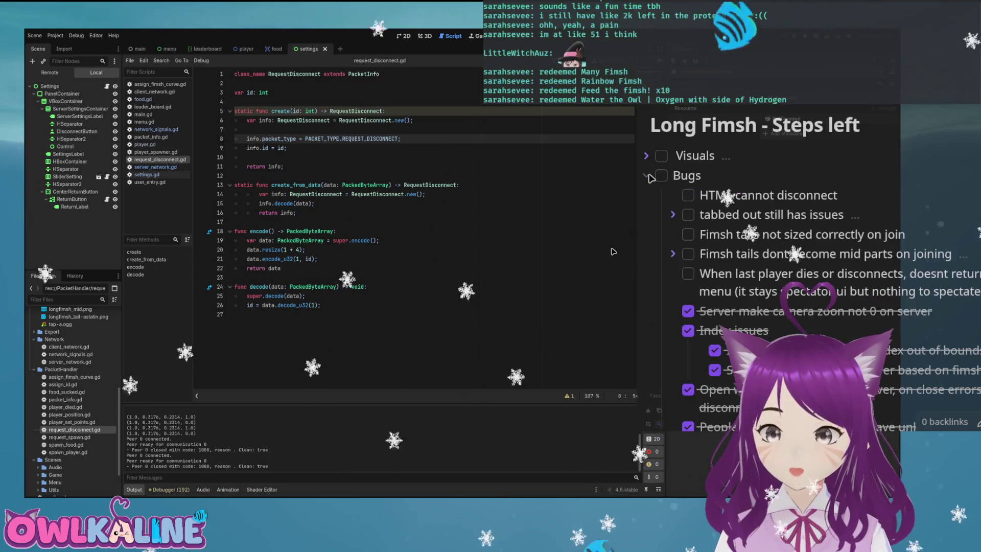
scroll(754, 232, down, 1)
key(Return)
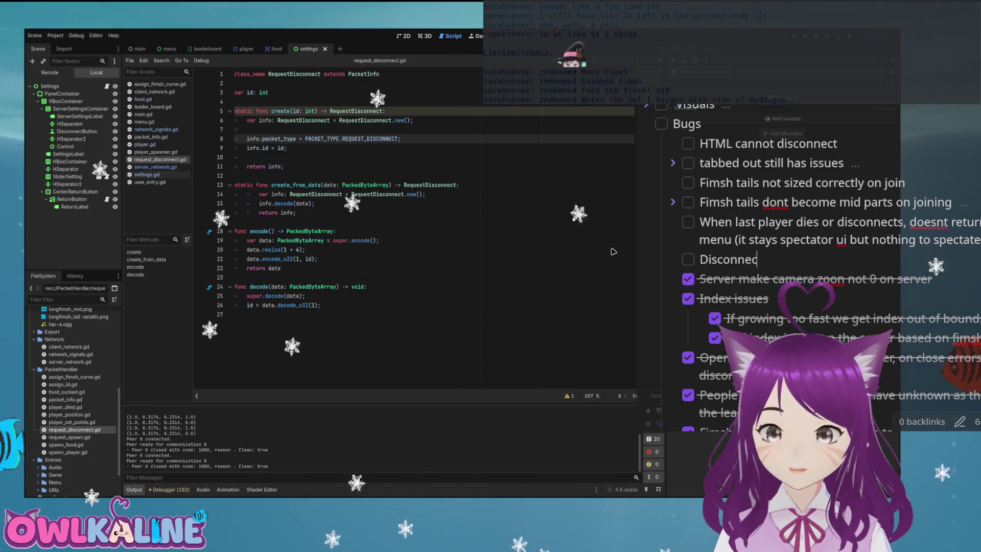
key(BackSpace)
key(BackSpace)
key(BackSpace)
key(BackSpace)
text(enu error is incorrec)
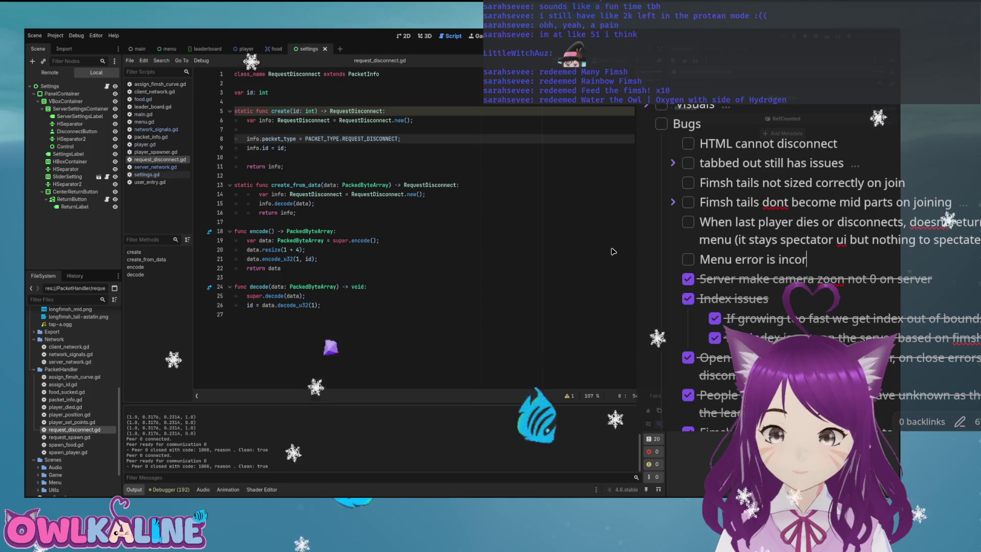
text(t on disconnecting from serv)
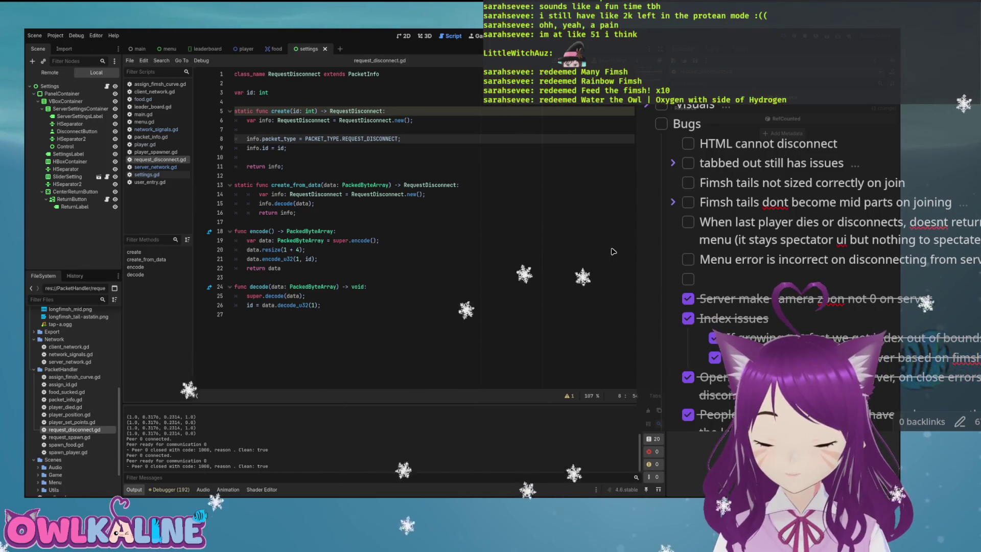
Add bug items for the menu flashing on connect and the misplaced menu error.
text(Menu flashes w)
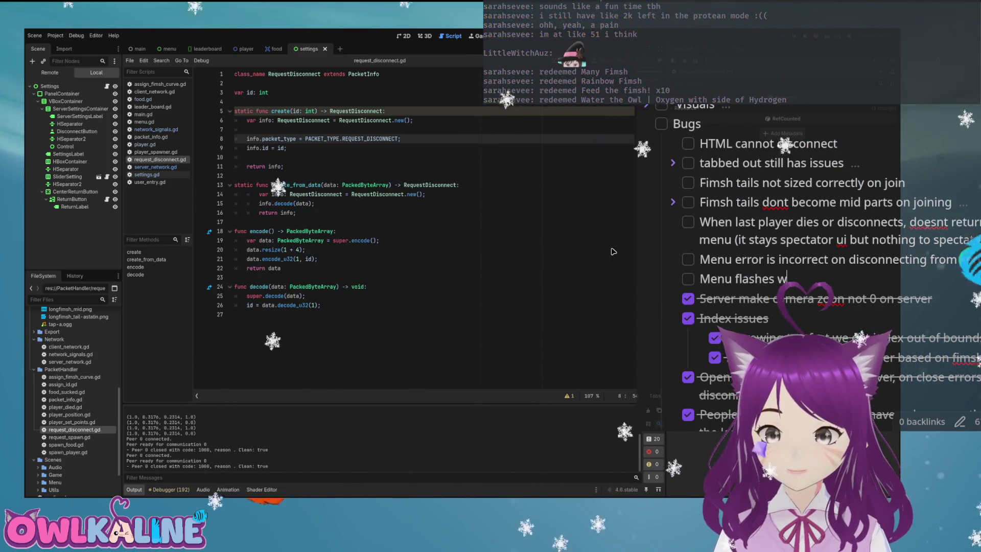
text( to a server that do)
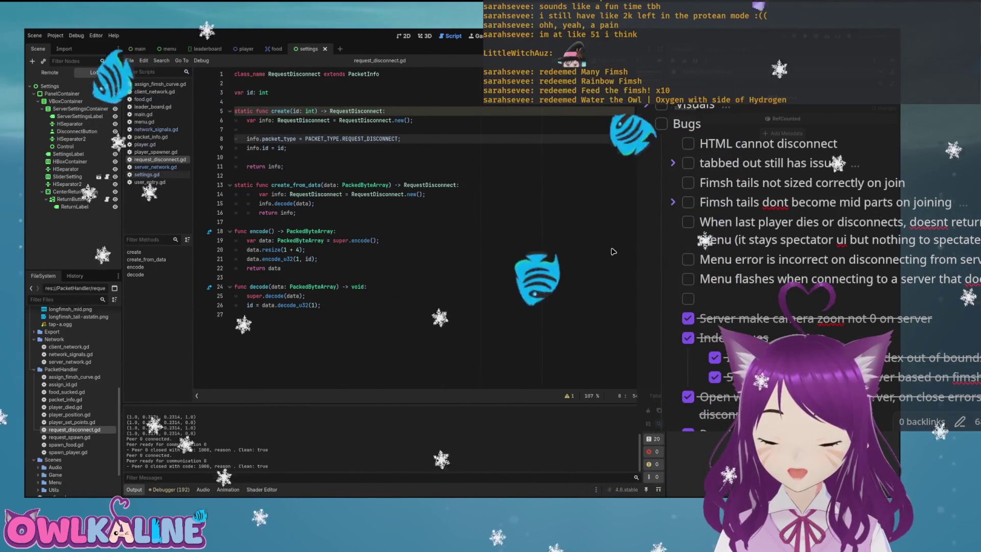
text(Menu error is)
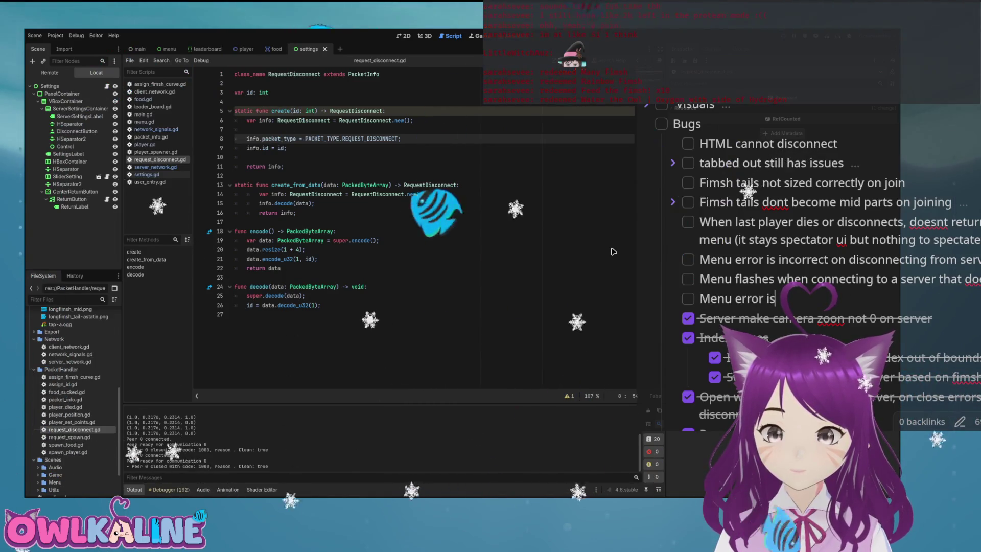
text( in the wrong place )
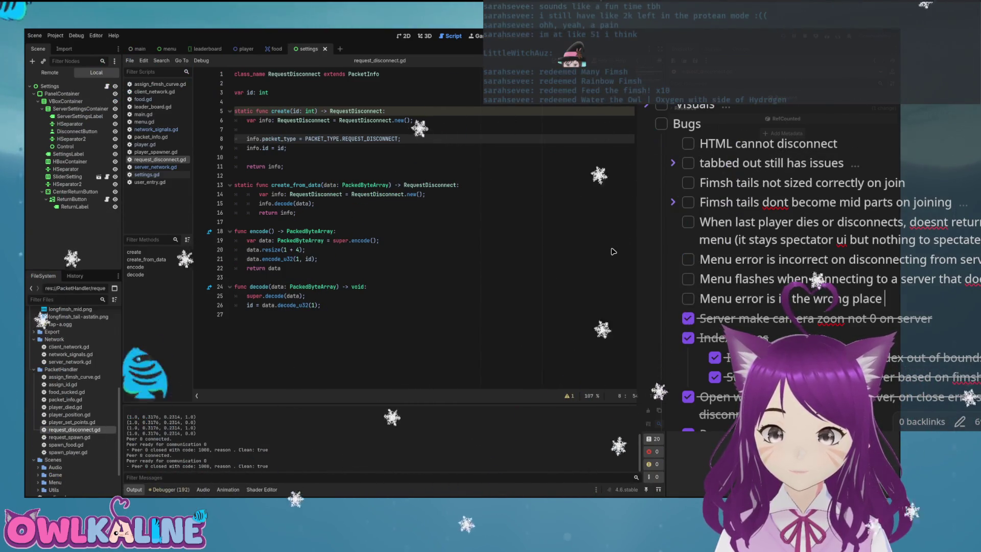
text(when window)
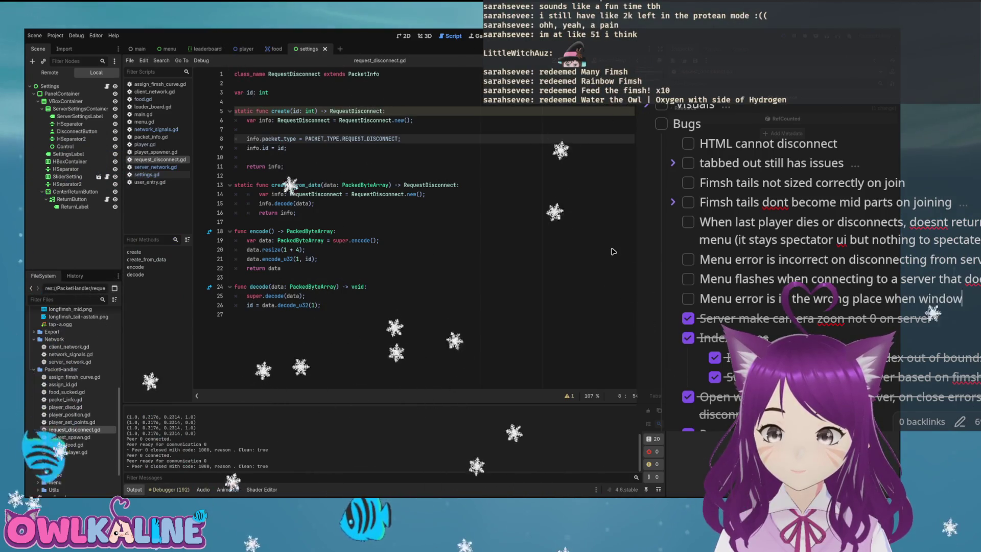
text( isn)
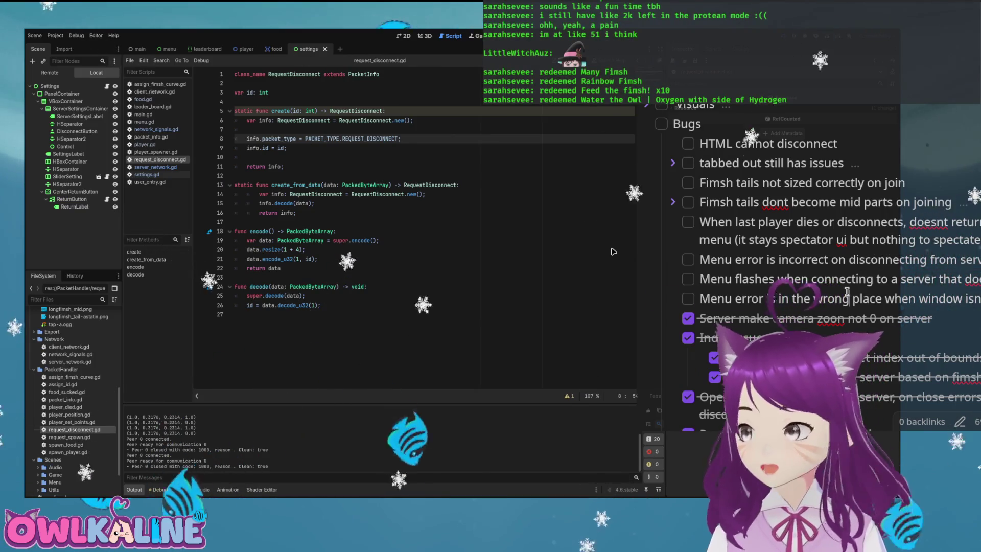
drag(849, 298, 759, 232)
click(802, 279)
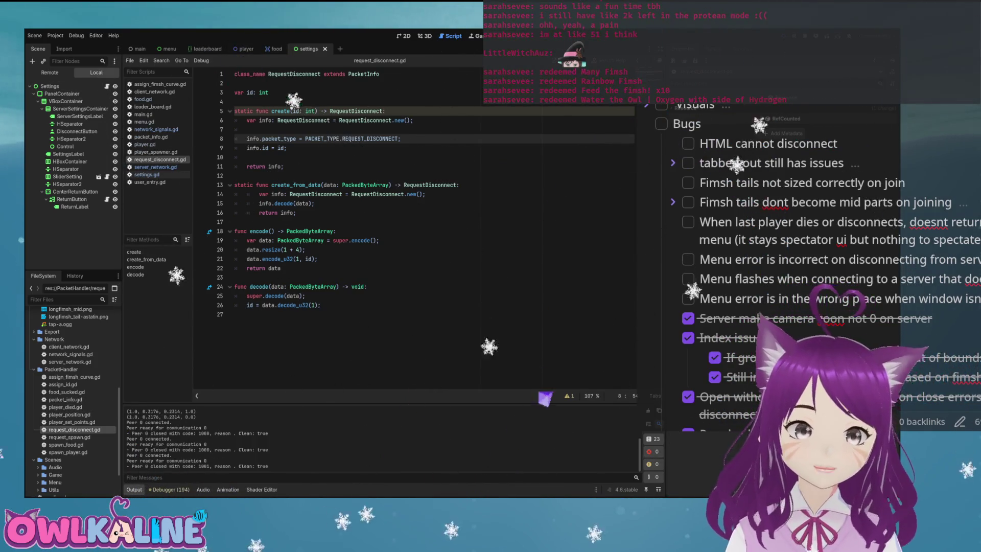
Open game.tscn from the Game folder and its FoodSpawner's food_spawner.gd script.
click(169, 48)
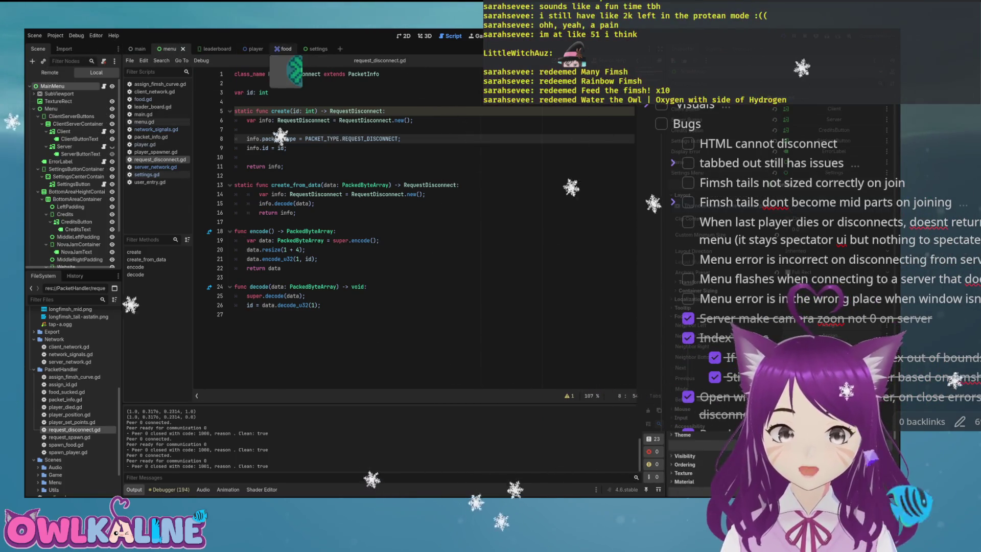
scroll(72, 399, up, 5)
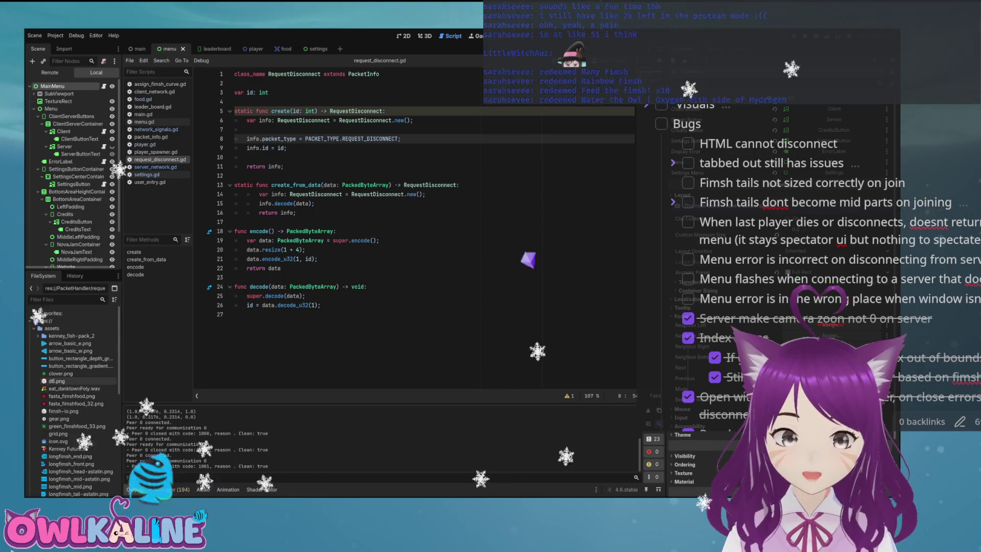
scroll(72, 398, down, 5)
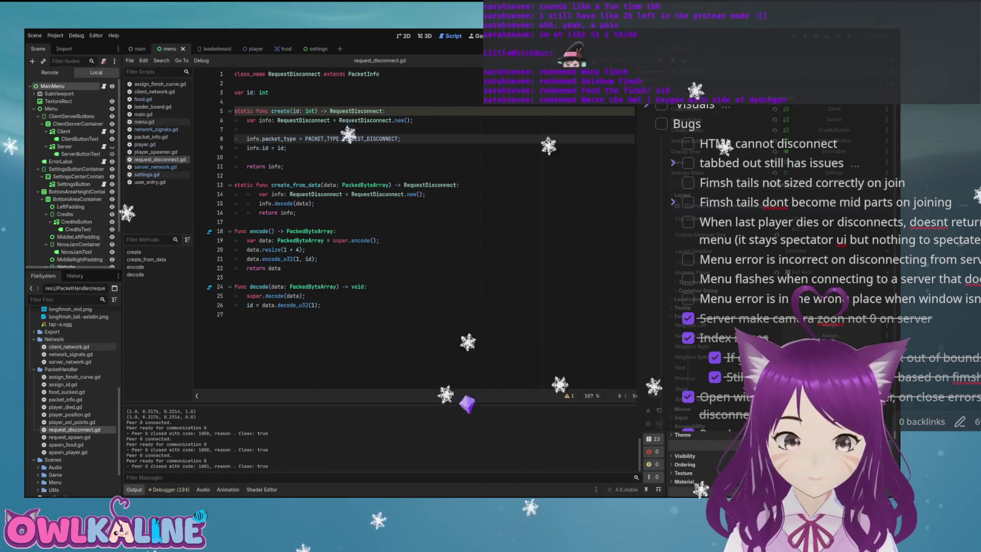
scroll(72, 399, down, 2)
click(38, 428)
scroll(71, 398, down, 5)
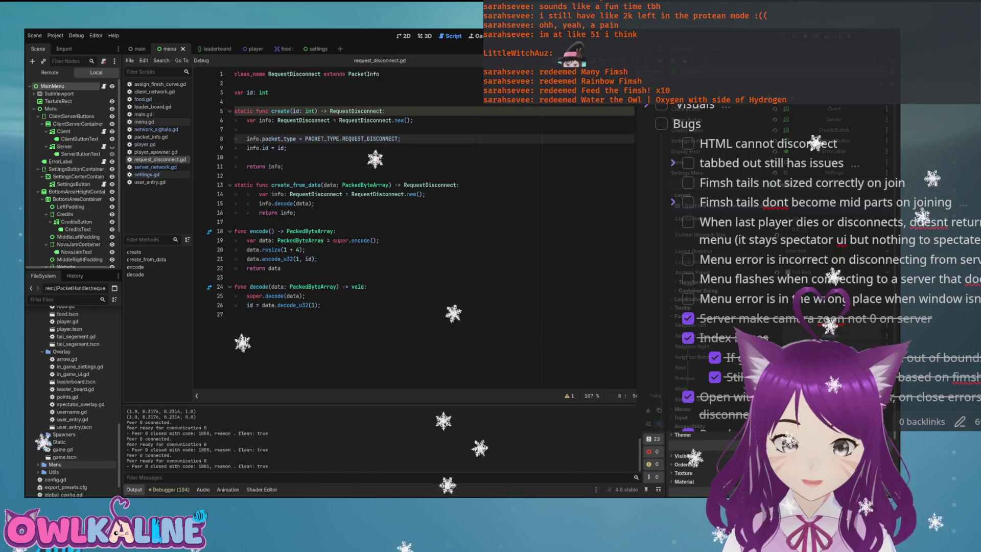
scroll(72, 471, down, 2)
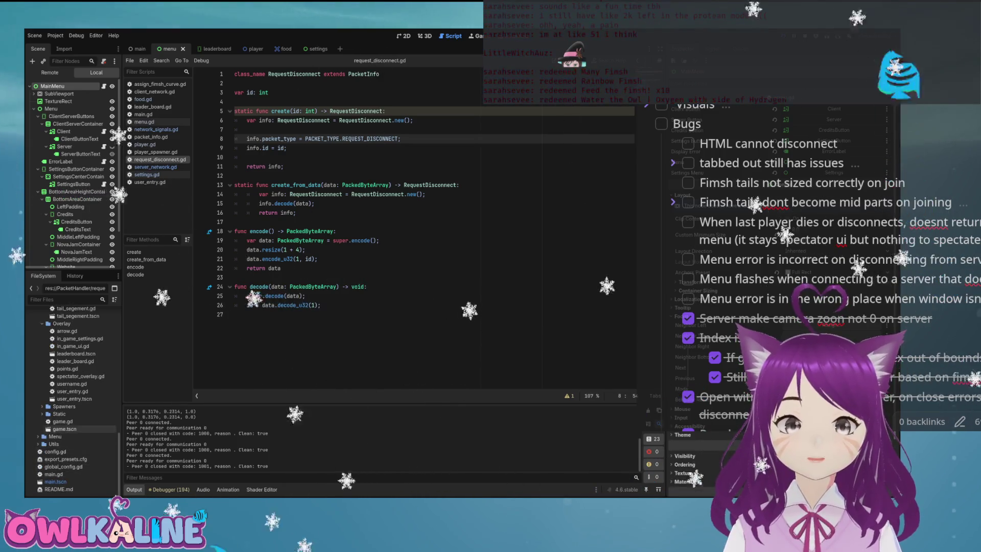
double_click(64, 430)
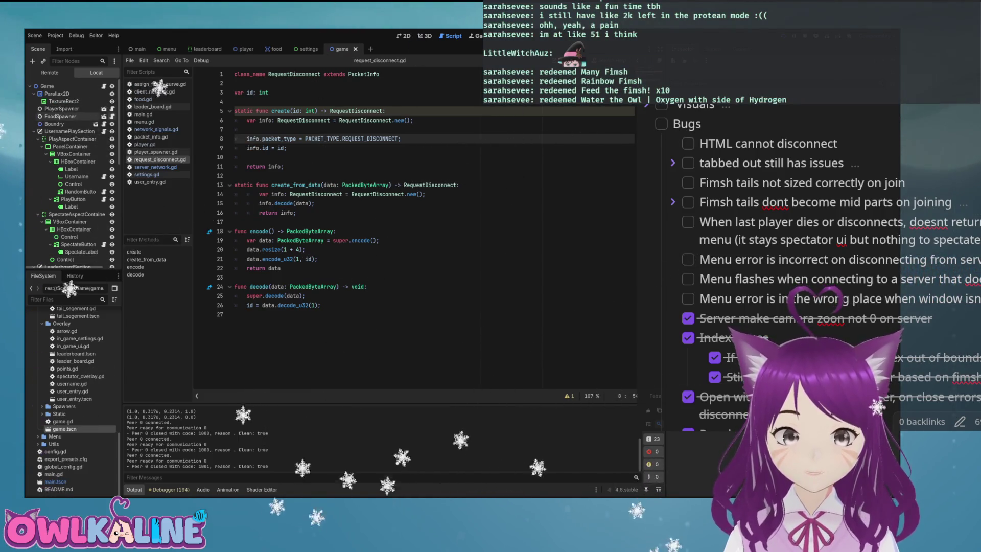
click(103, 116)
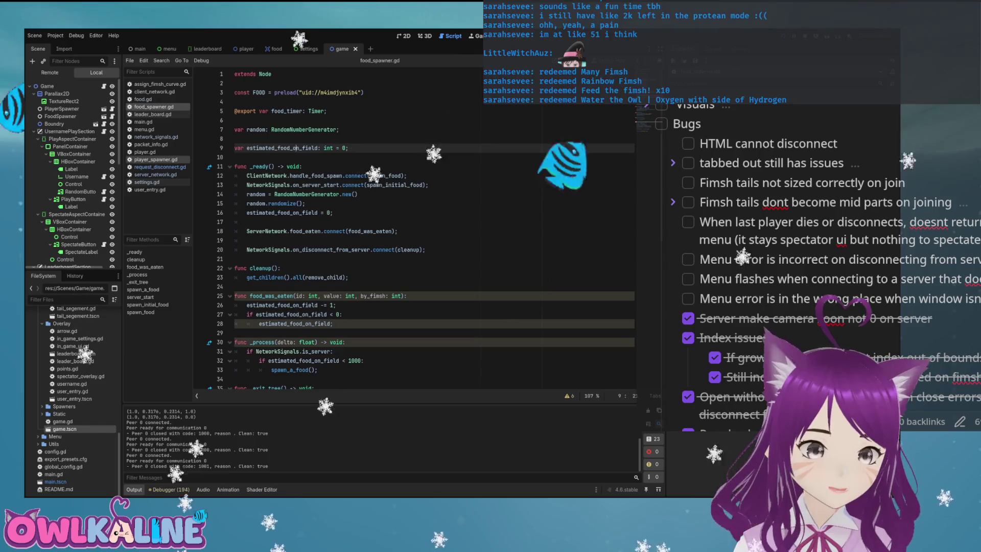
Rewrite cleanup() as 'for child in get_children():' calling child.queue_free().
drag(348, 277, 247, 277)
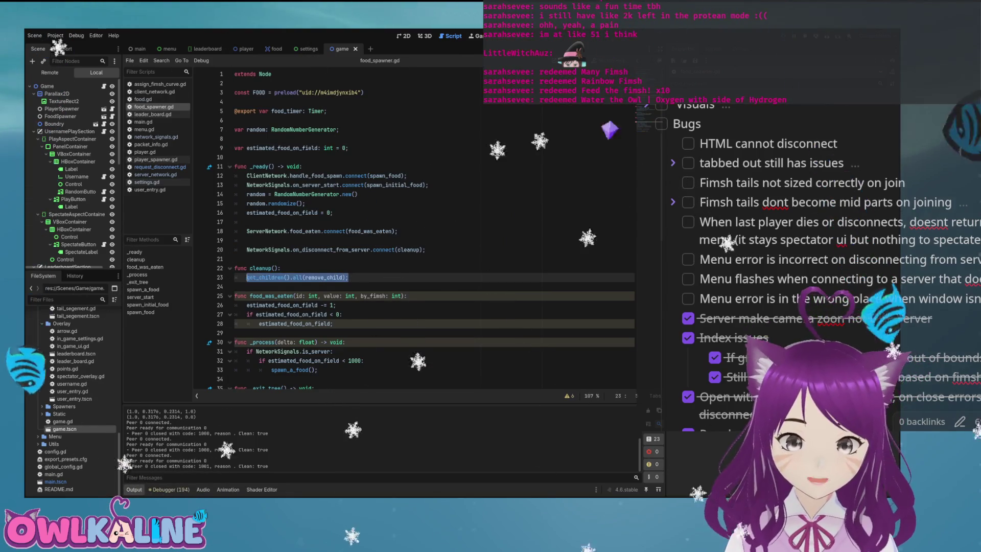
text(for child)
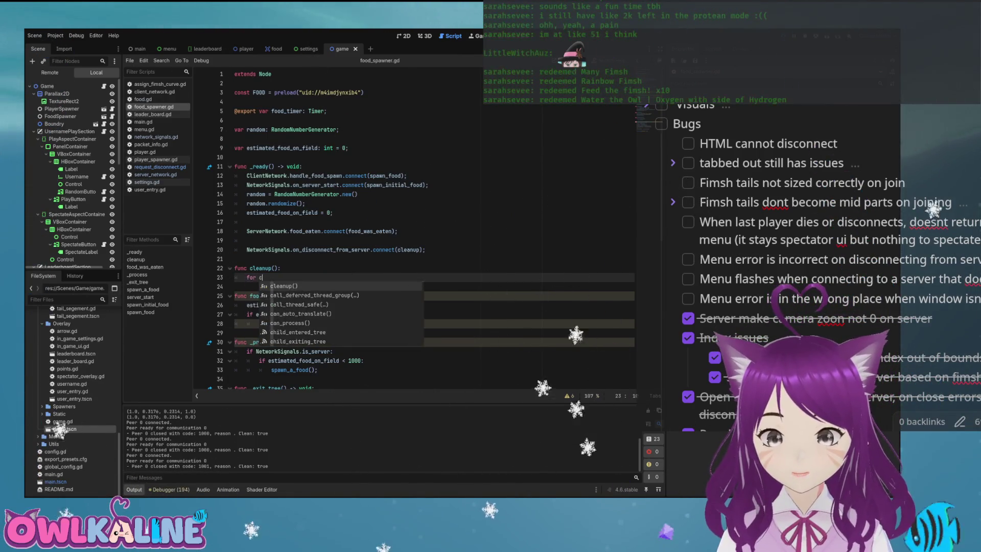
text( in get_ch)
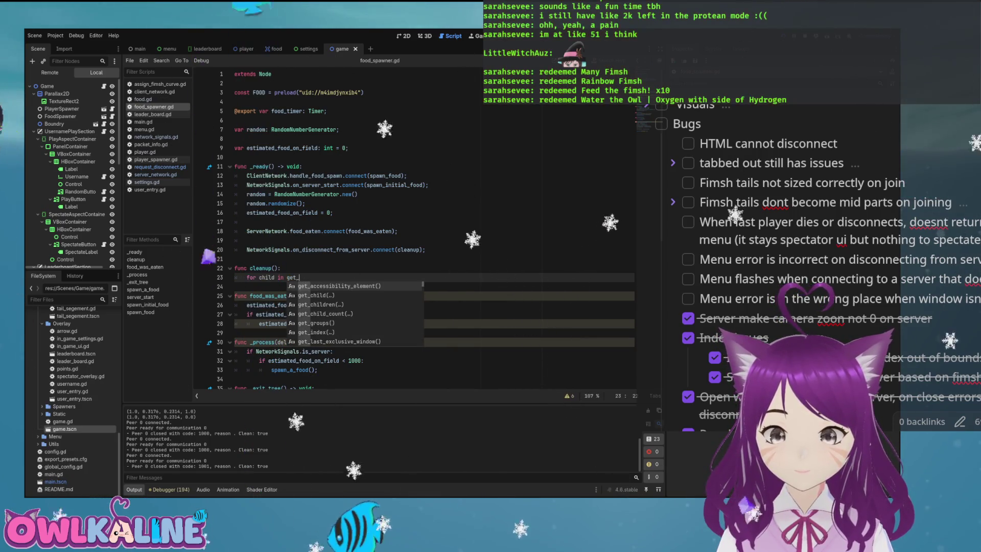
key(Return)
key(BackSpace)
text(ren())
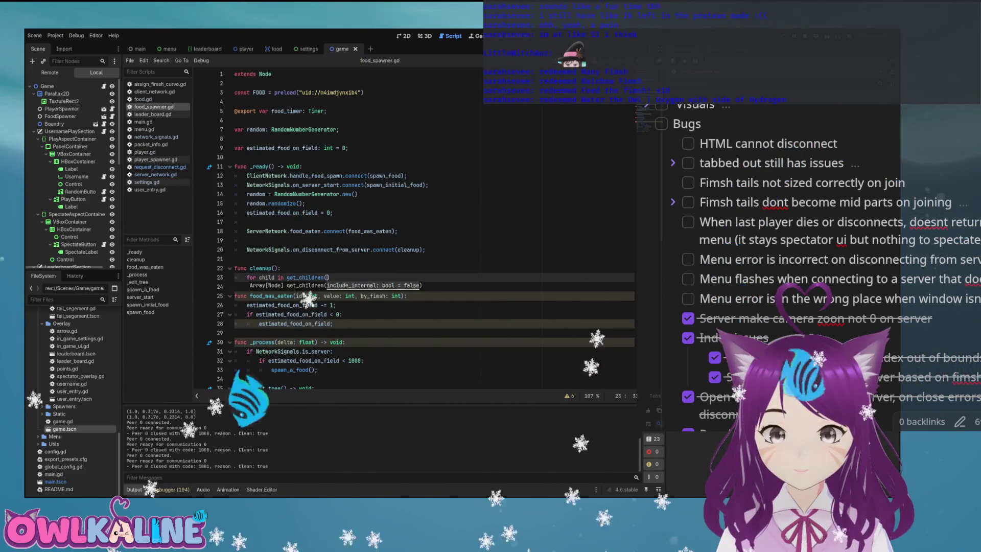
text(:)
key(Return)
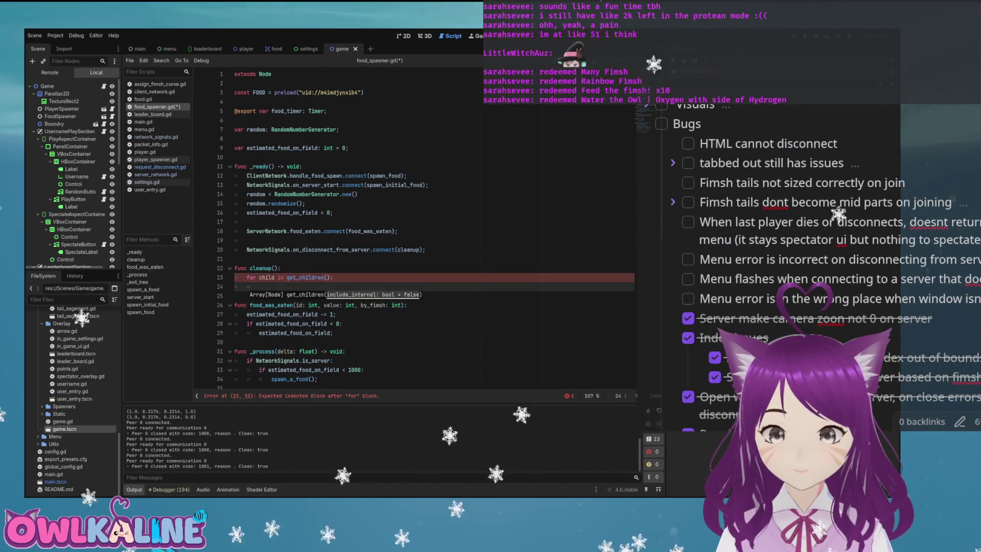
text(child.)
key(BackSpace)
key(BackSpace)
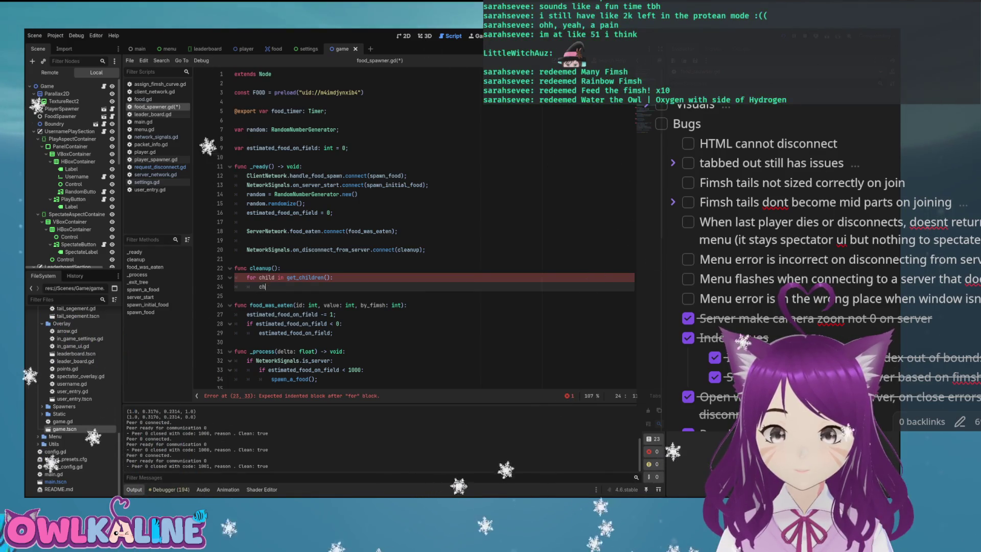
text(d.queue_free();)
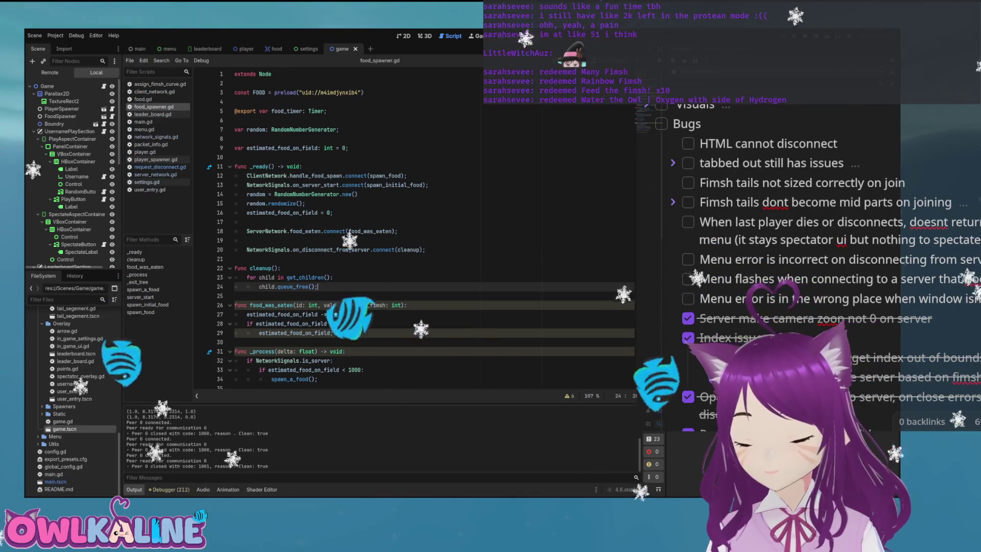
click(333, 213)
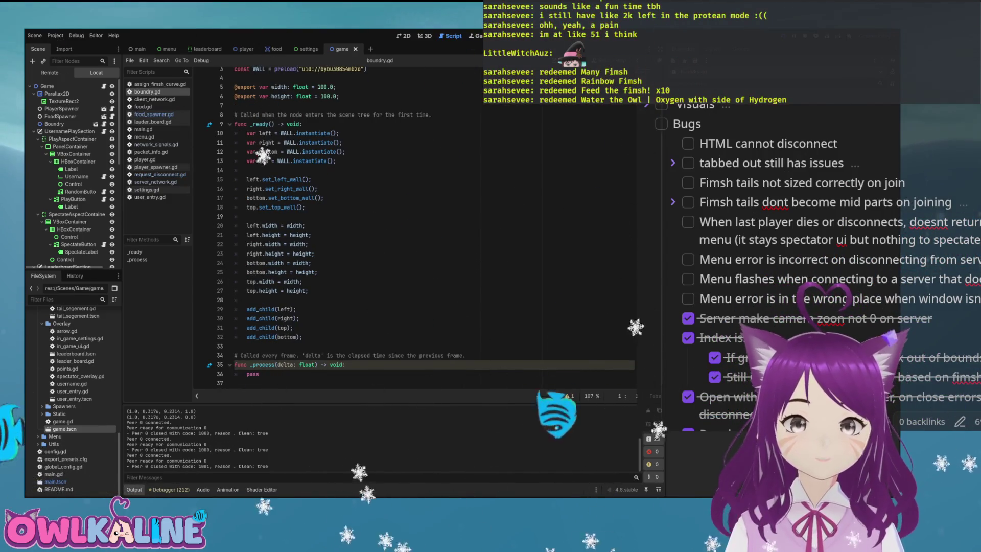
Rerun the game, check the debugger's error list, and switch to the settings scene's settings.gd.
key(F5)
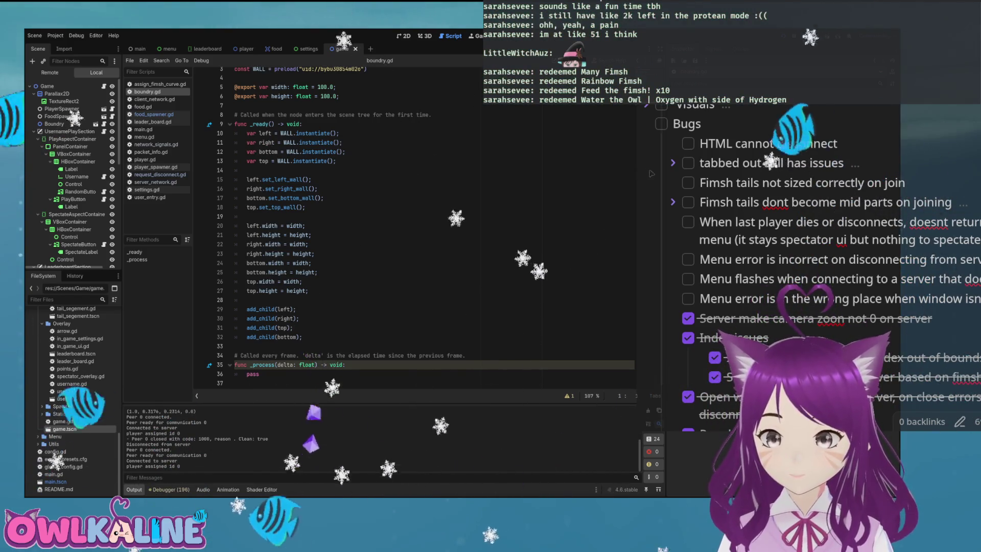
click(603, 189)
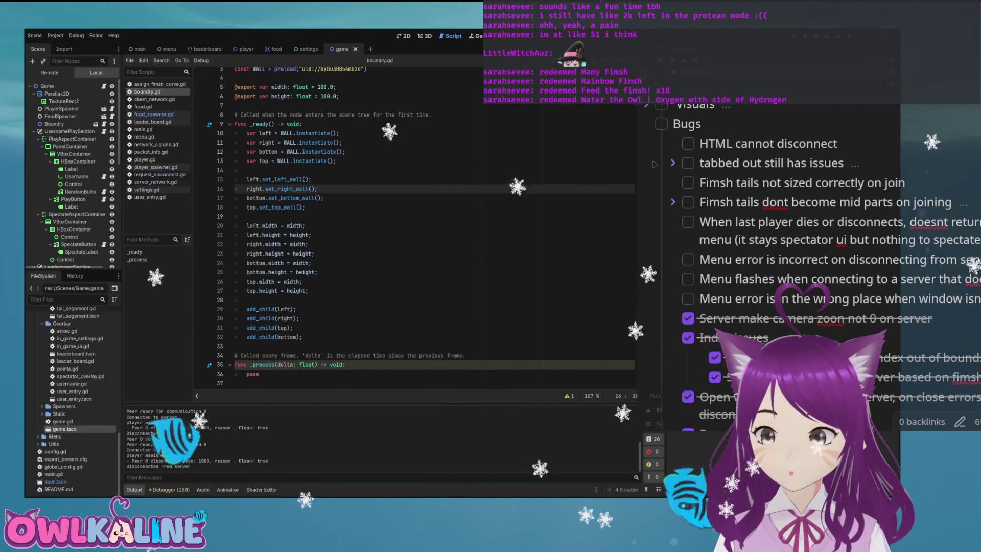
key(F5)
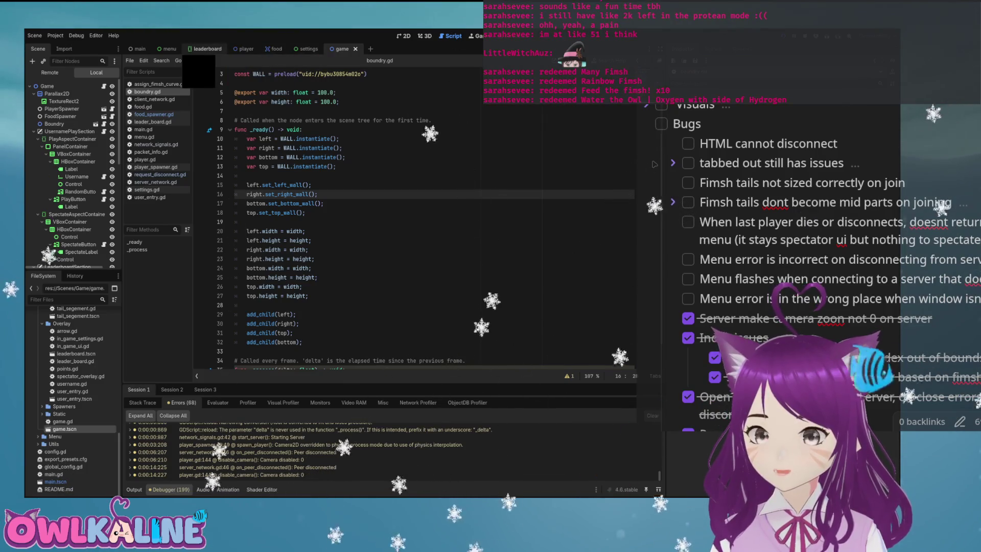
click(308, 48)
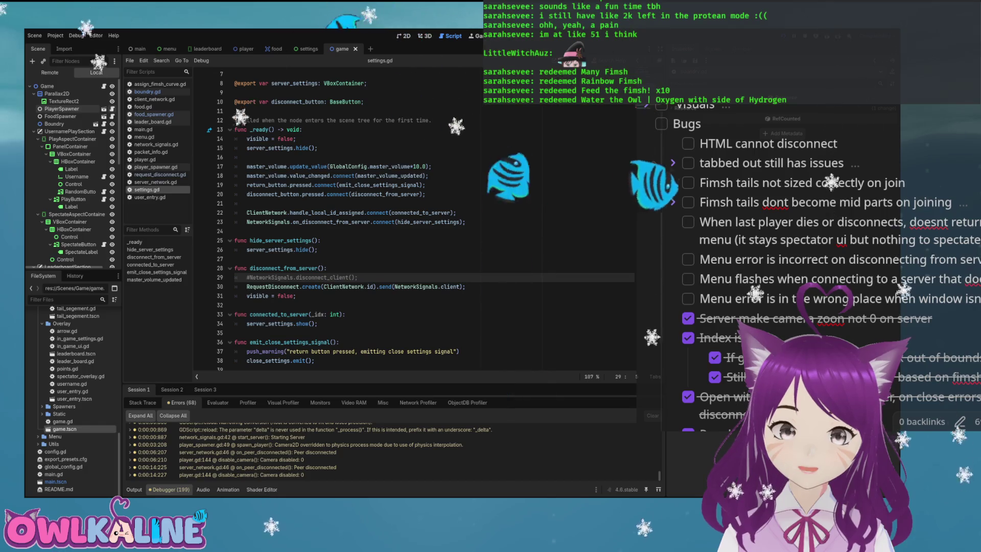
Look through player_spawner.gd's curve loop, then open network_signals.gd from the FileSystem dock.
key(ctrl+Tab)
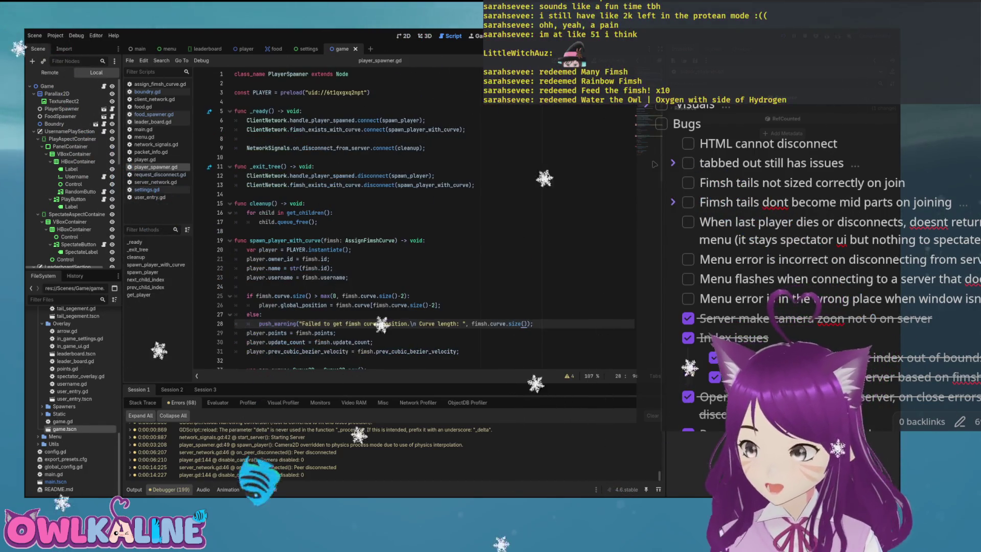
scroll(414, 215, down, 4)
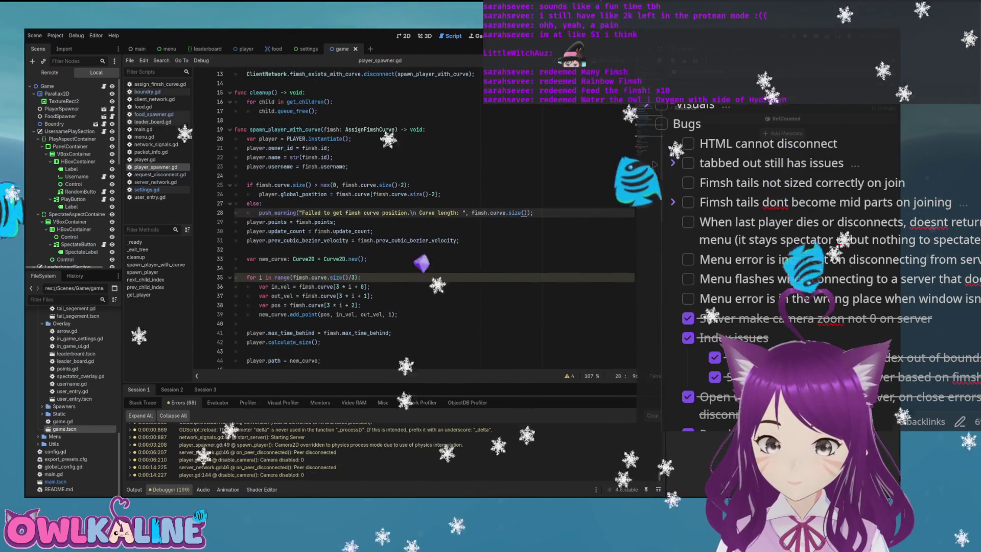
click(248, 306)
scroll(248, 305, down, 2)
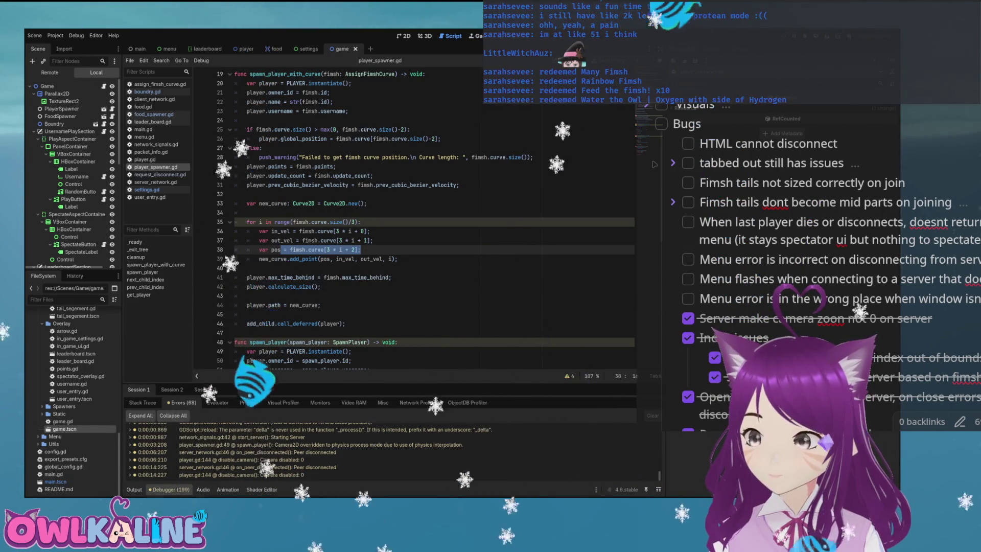
scroll(655, 164, up, 6)
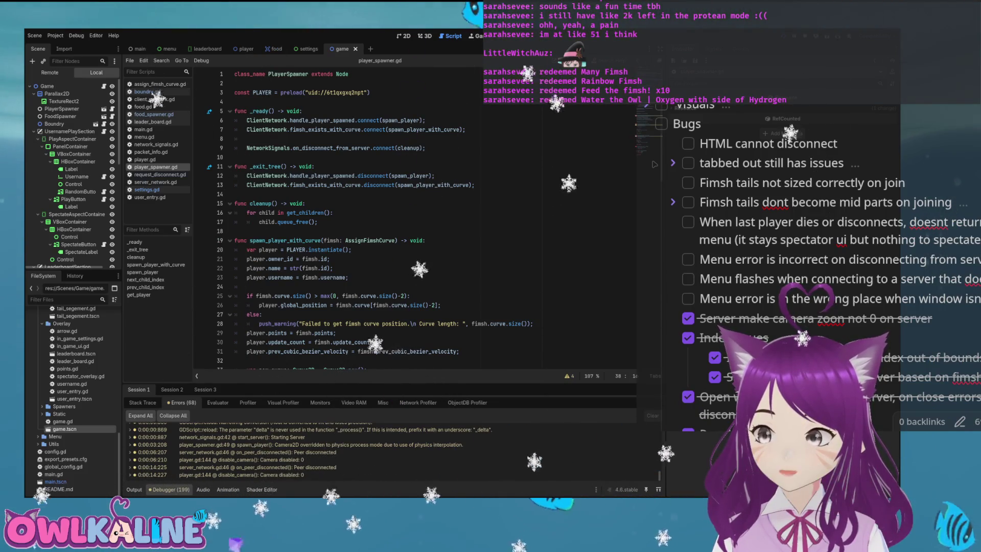
scroll(71, 383, up, 5)
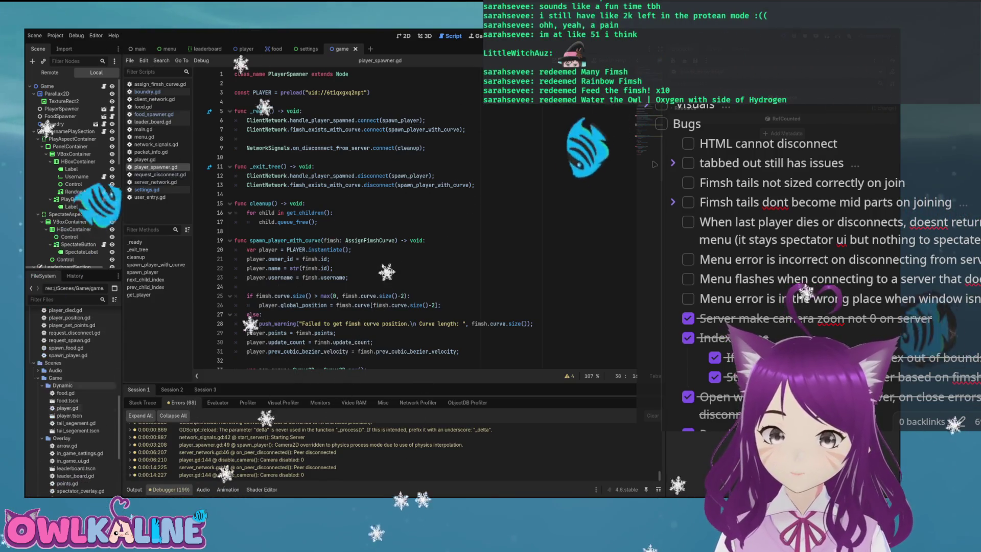
scroll(71, 383, down, 10)
double_click(61, 418)
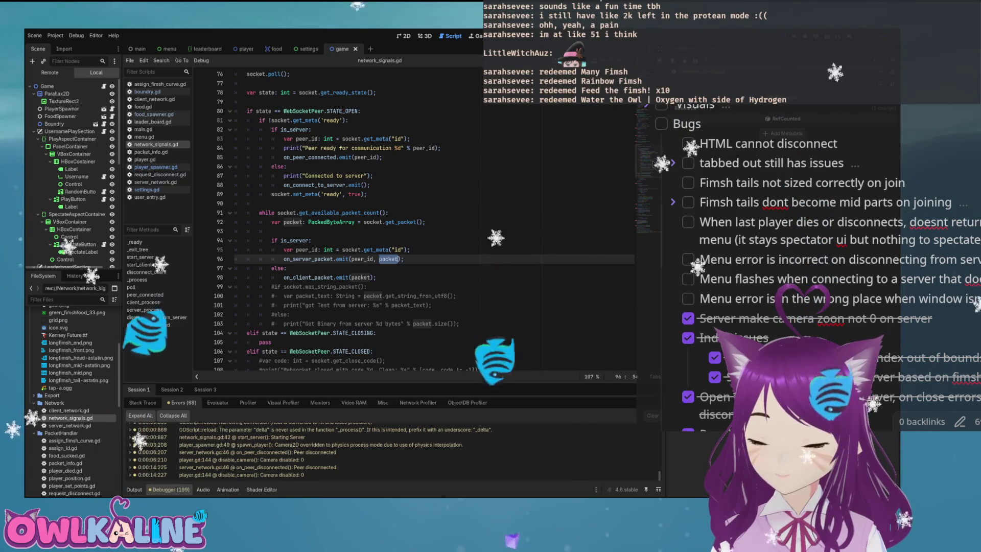
Scroll to the top of network_signals.gd and select the on_server_start signal name.
scroll(654, 164, up, 15)
scroll(654, 164, up, 7)
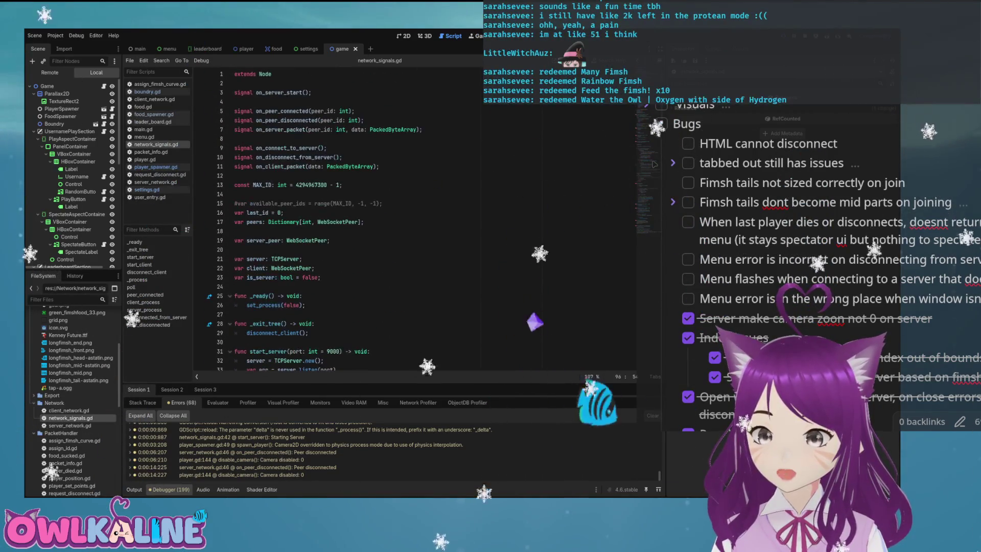
double_click(279, 93)
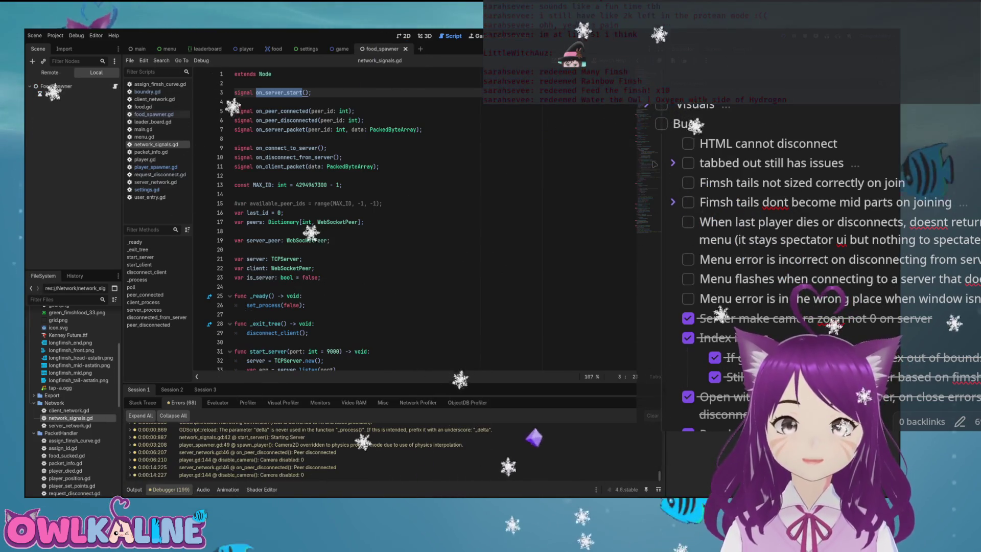
Close the food_spawner tab and move food_spawner.gd's _exit_tree block to just after _ready.
key(ctrl+shift+w)
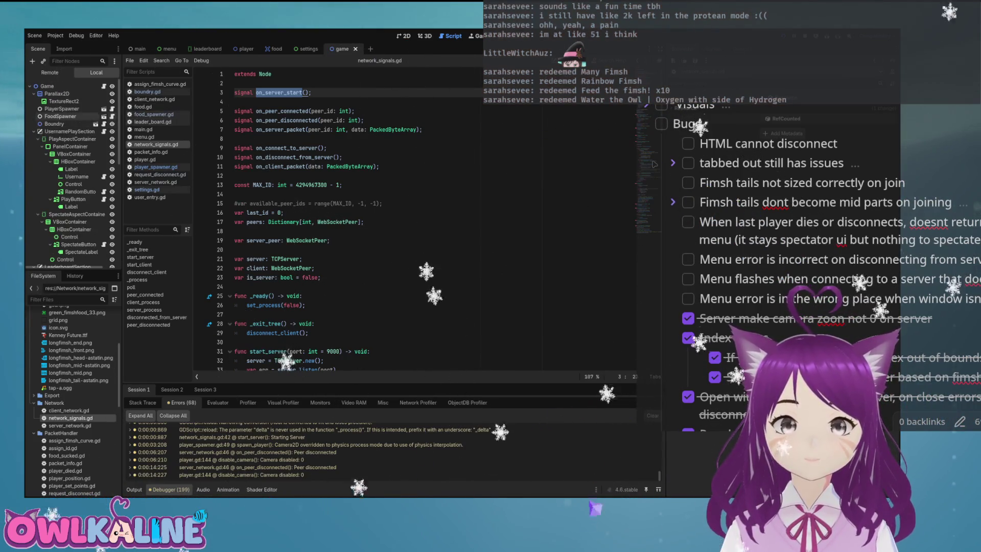
key(alt+Left)
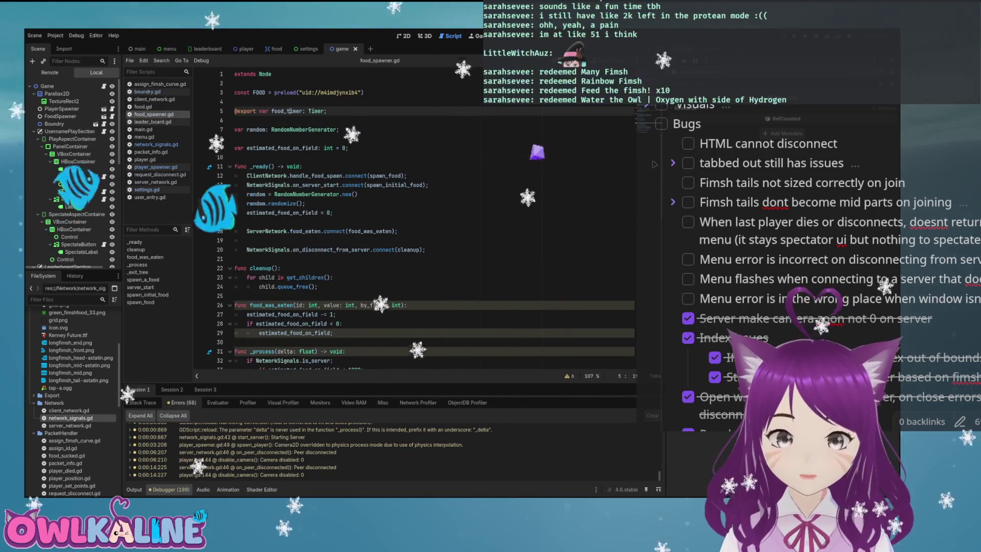
key(alt+Left)
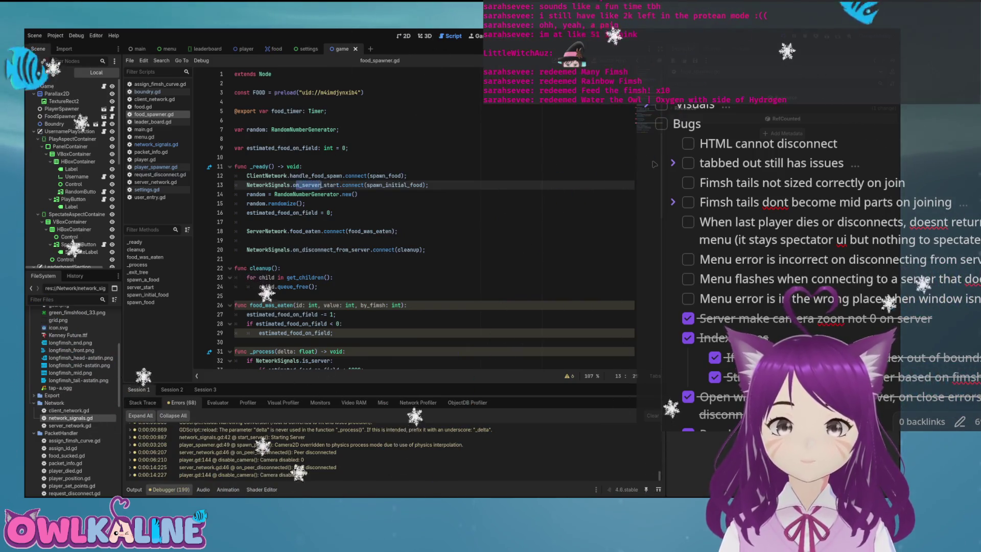
key(alt+Left)
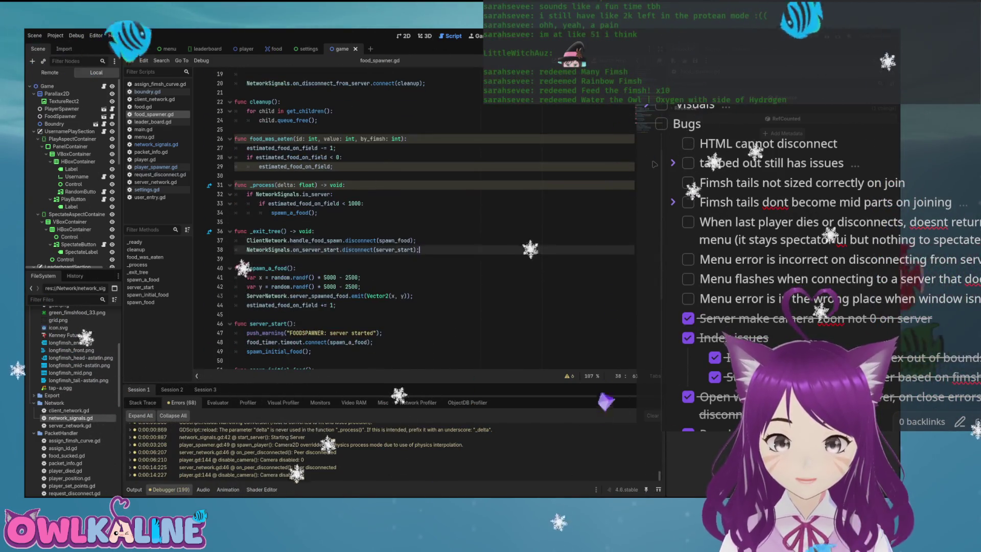
key(alt+Left)
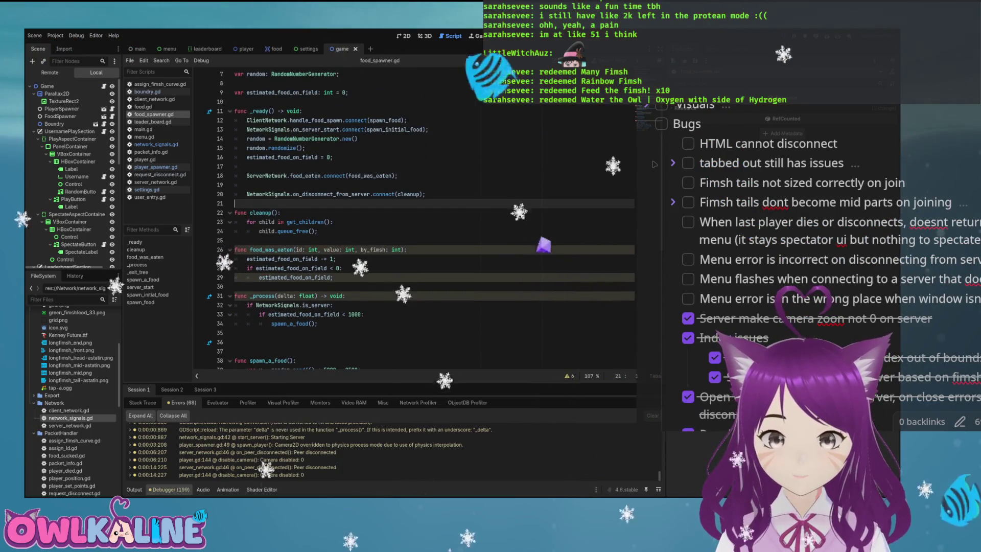
key(ctrl+shift+z)
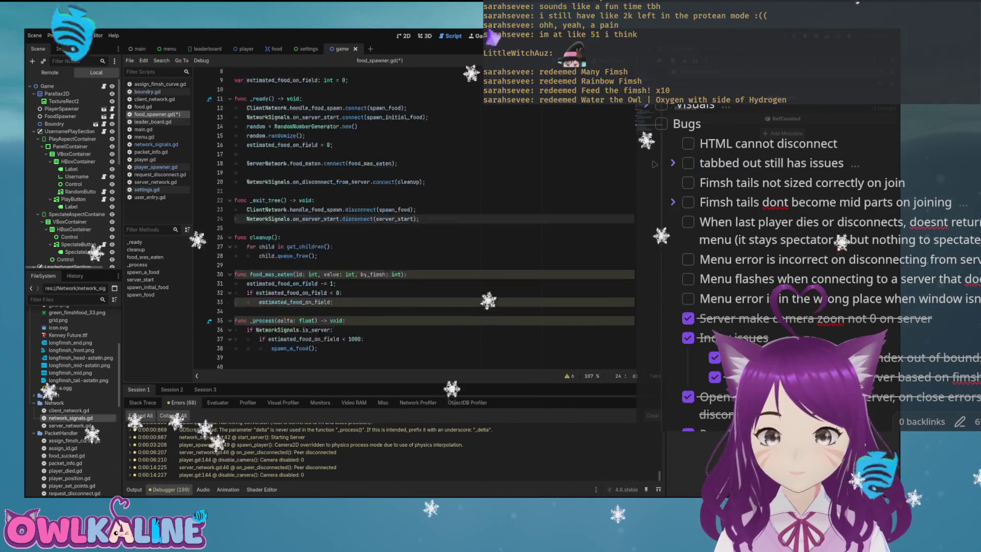
key(ctrl+shift+z)
key(ctrl+shift+z)
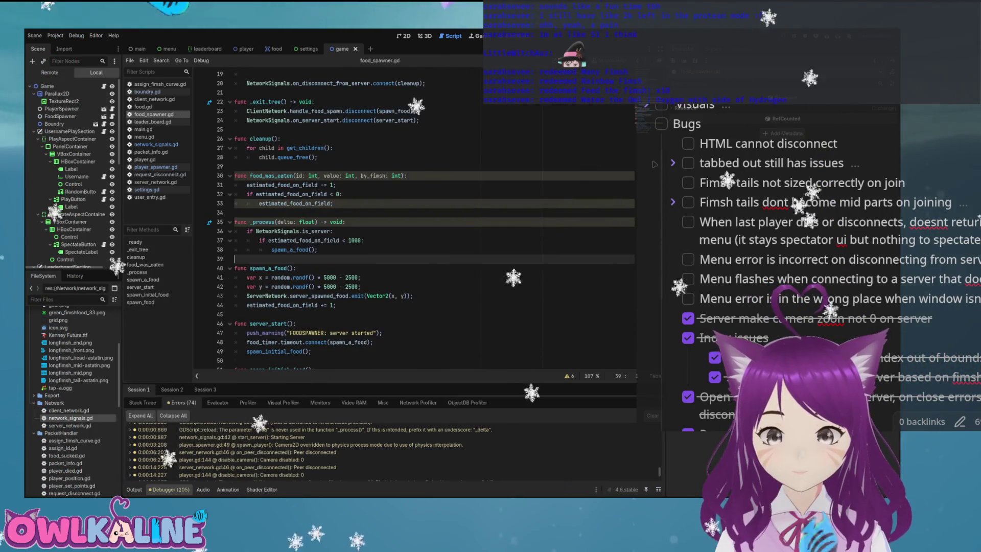
scroll(409, 220, up, 6)
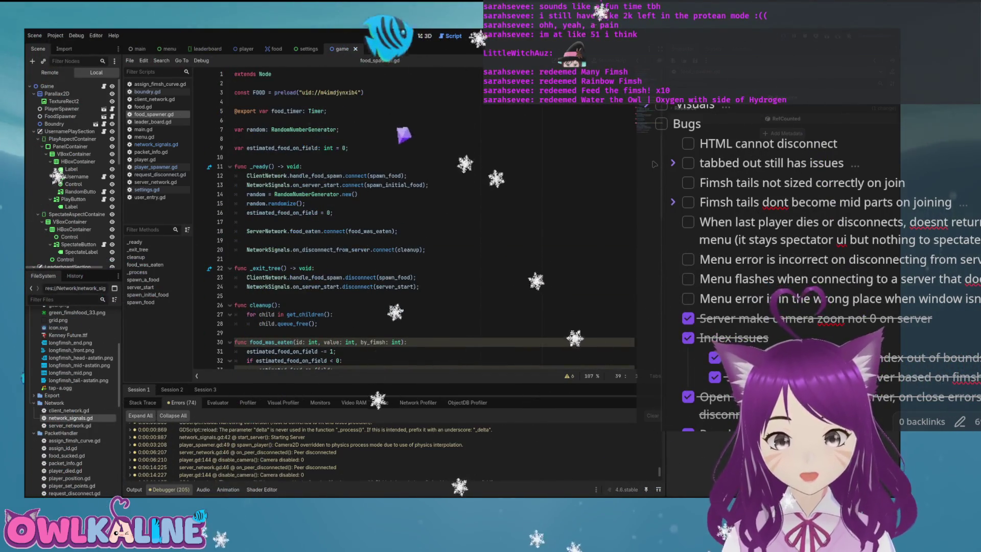
Replace the server_start callback in _exit_tree's disconnect with spawn_initial_food.
double_click(316, 287)
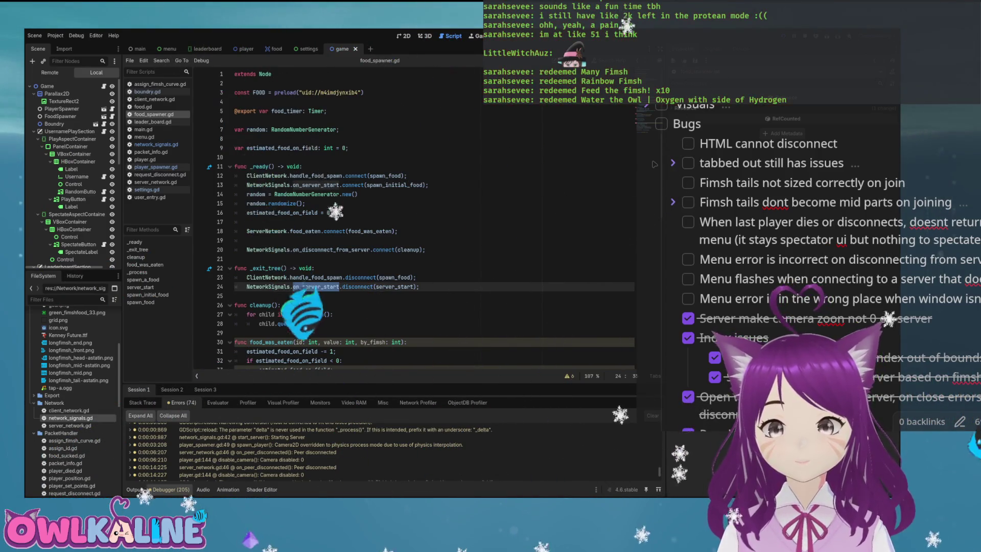
click(355, 287)
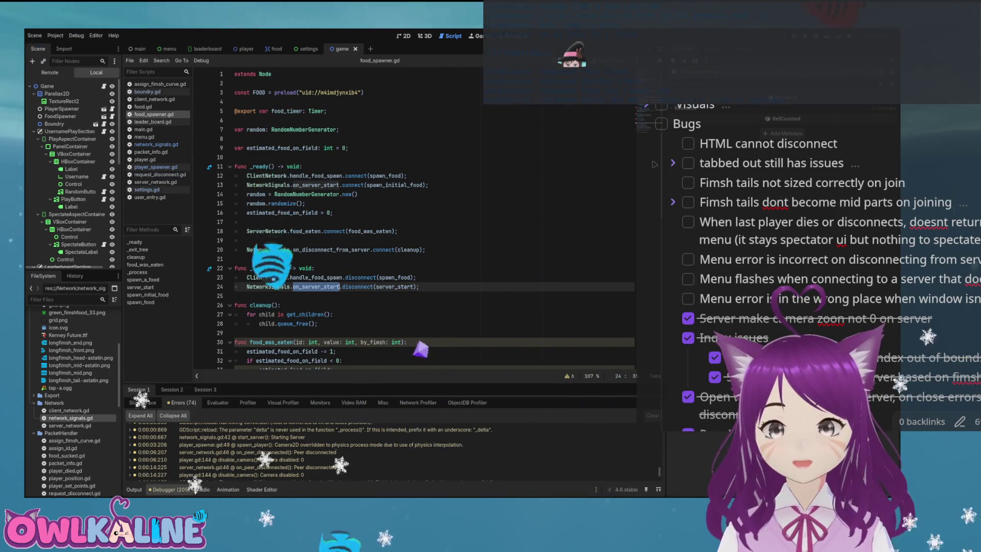
double_click(394, 185)
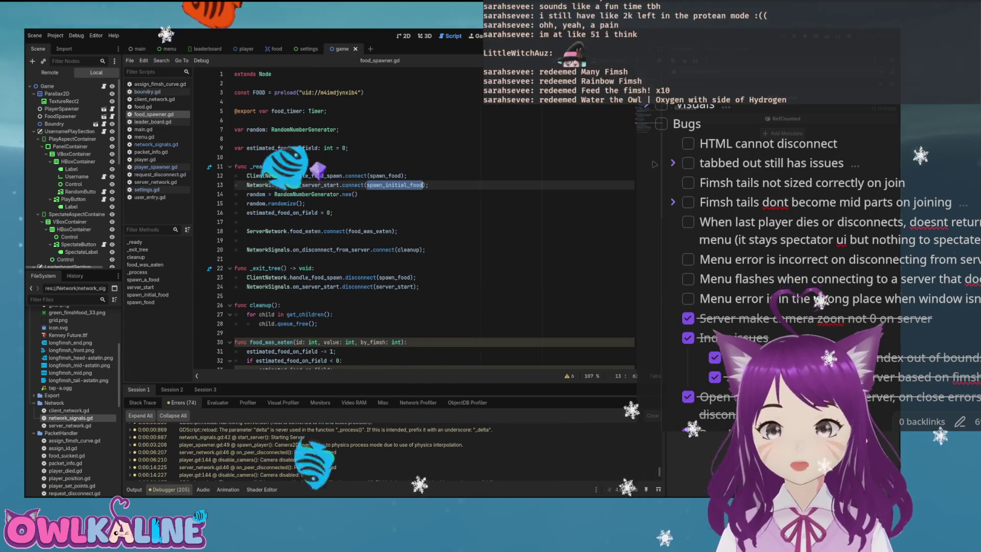
key(ctrl+c)
double_click(395, 287)
key(ctrl+v)
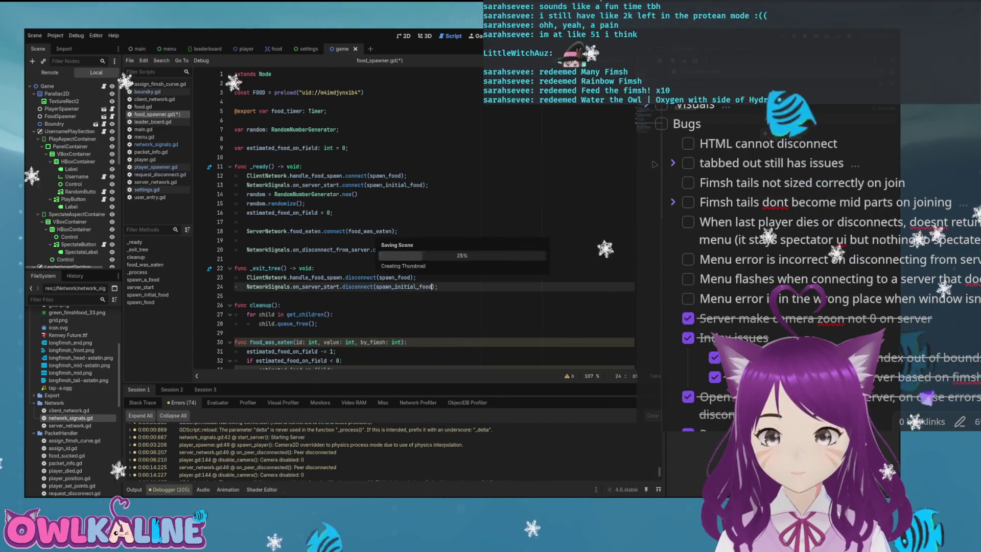
Copy the food_eaten and cleanup connect lines from _ready to the end of _exit_tree.
key(Up)
key(Up)
key(Up)
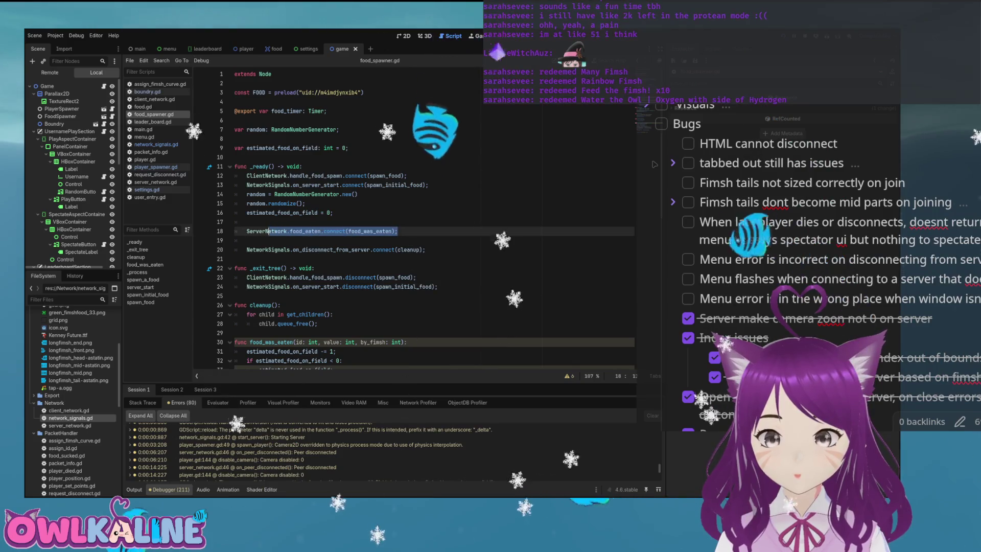
key(shift+Up)
key(shift+Up)
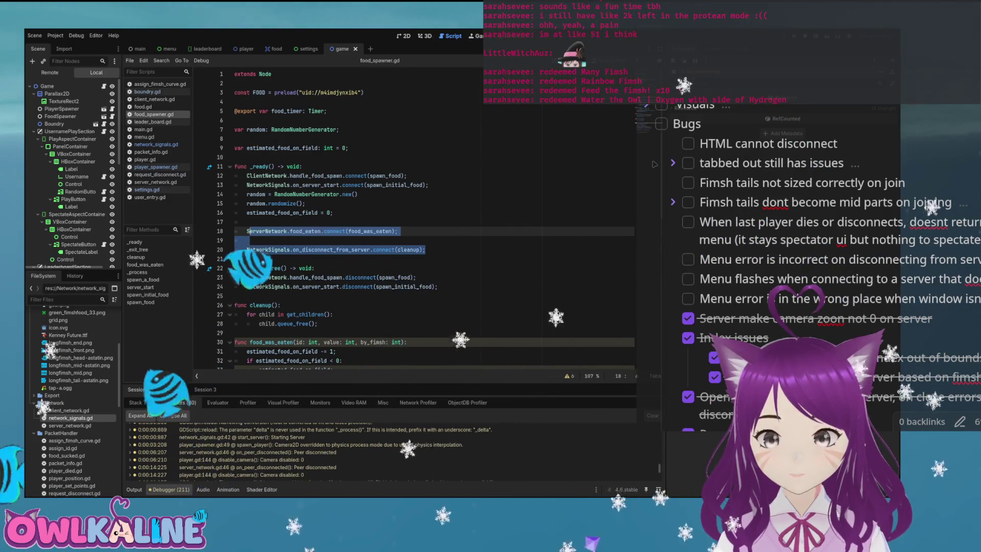
drag(247, 231, 421, 250)
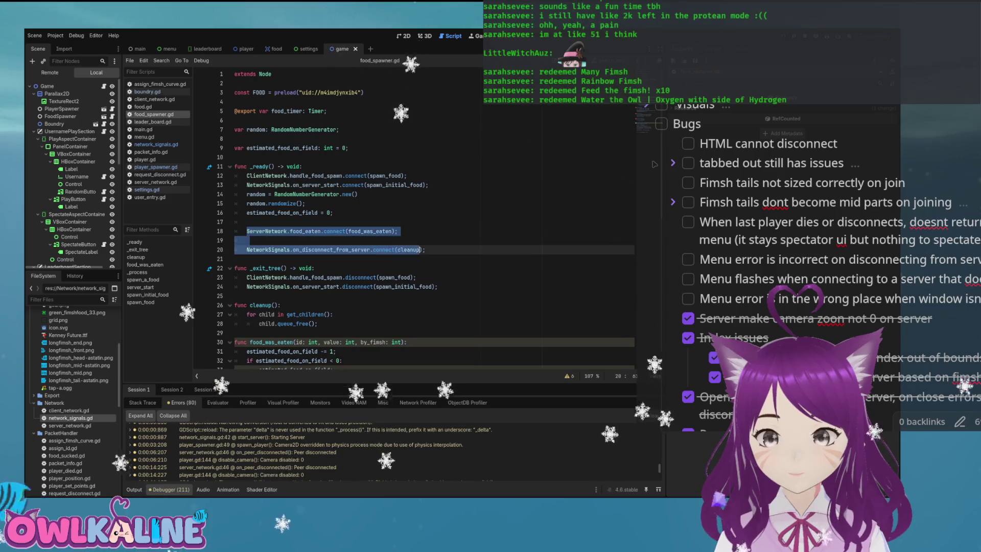
key(ctrl+c)
click(438, 287)
key(Return)
key(ctrl+v)
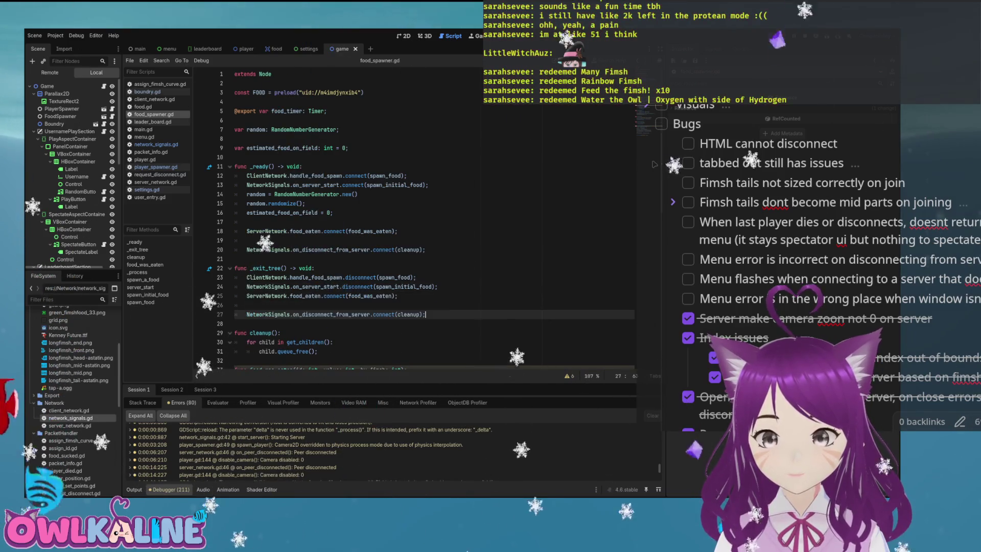
Turn the pasted connect calls into disconnect calls and save food_spawner.gd.
click(324, 296)
text(dis)
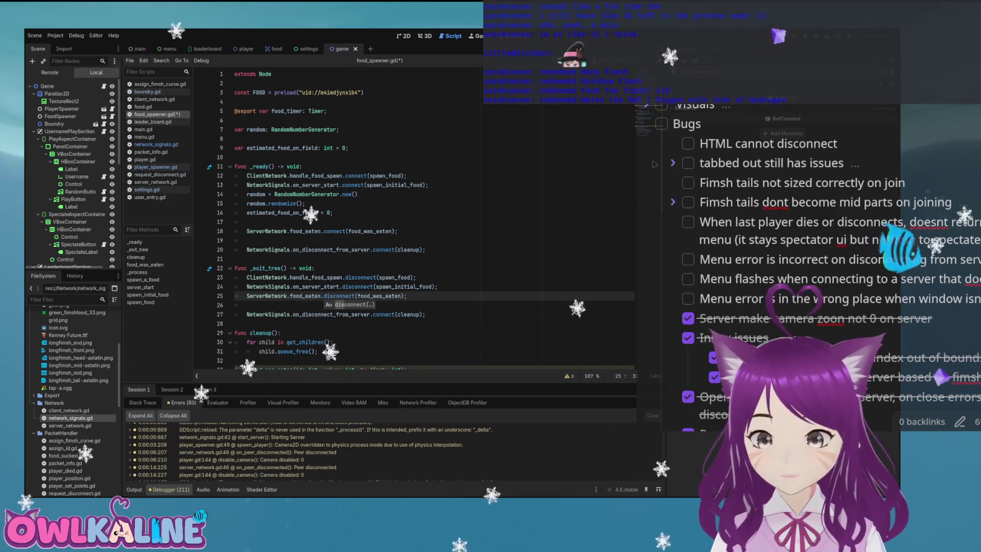
click(372, 314)
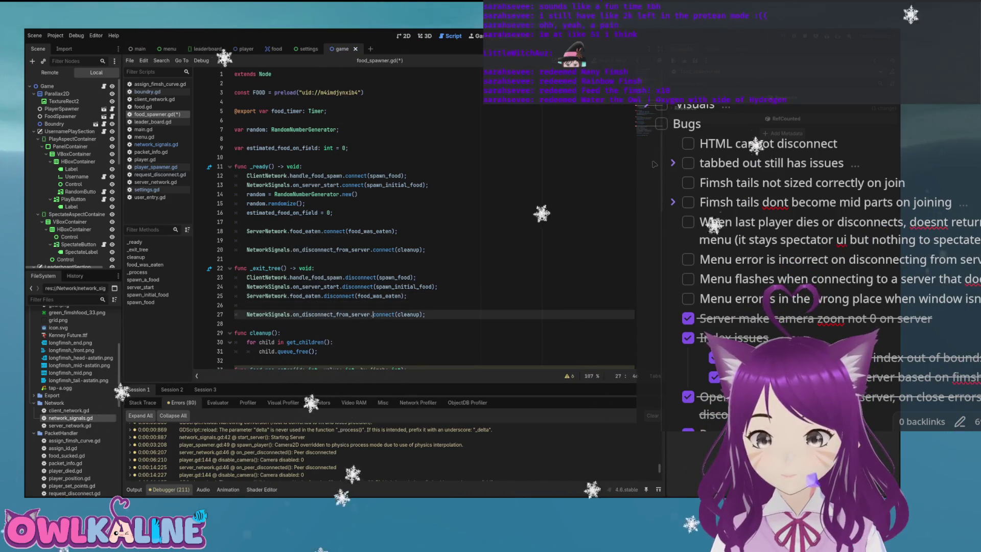
text(dis)
key(Up)
key(BackSpace)
key(ctrl+s)
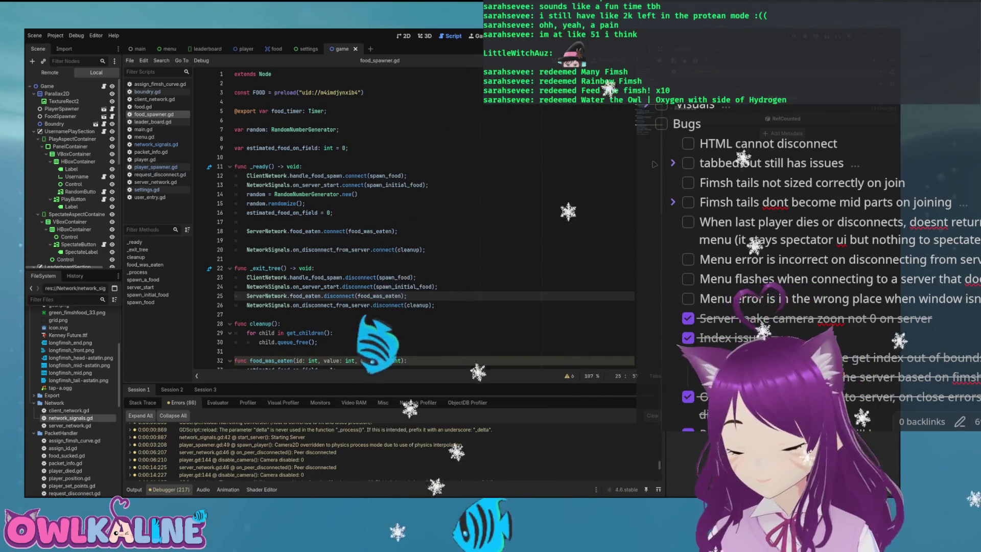
key(Up)
key(Up)
key(Up)
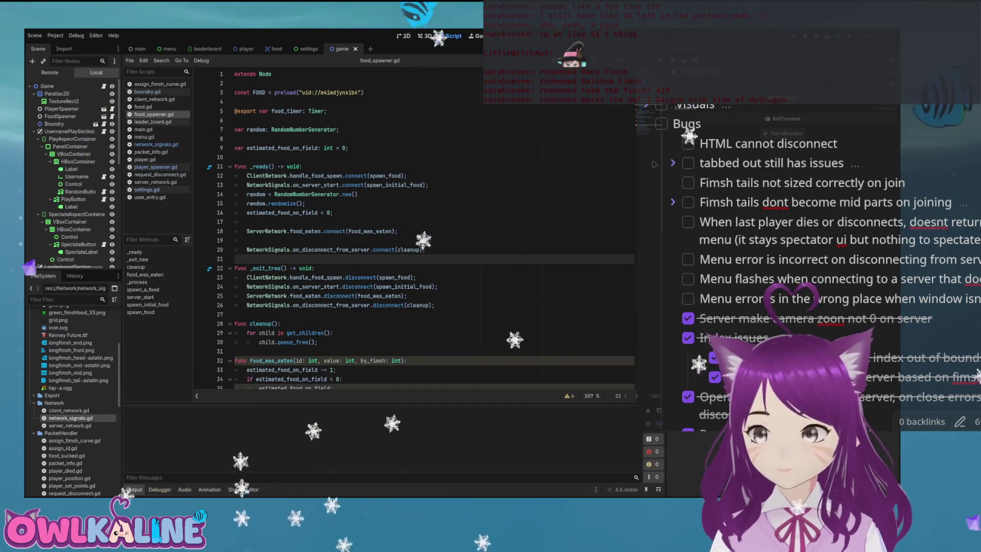
key(F5)
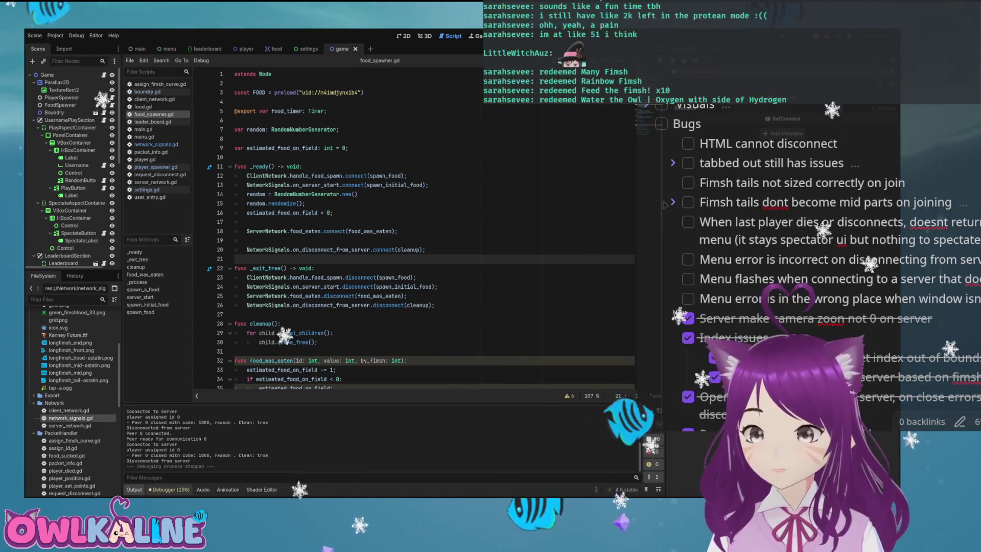
key(alt+d)
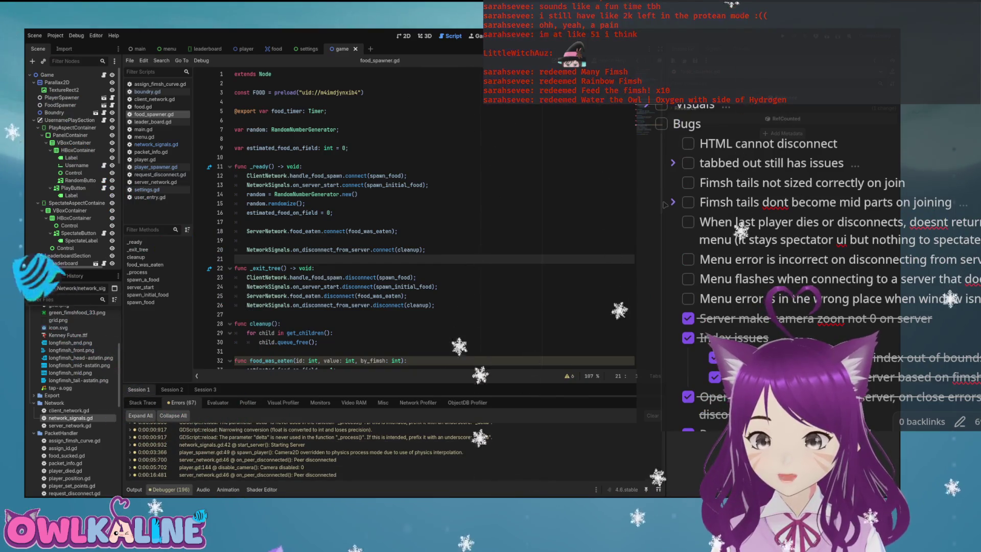
key(alt+o)
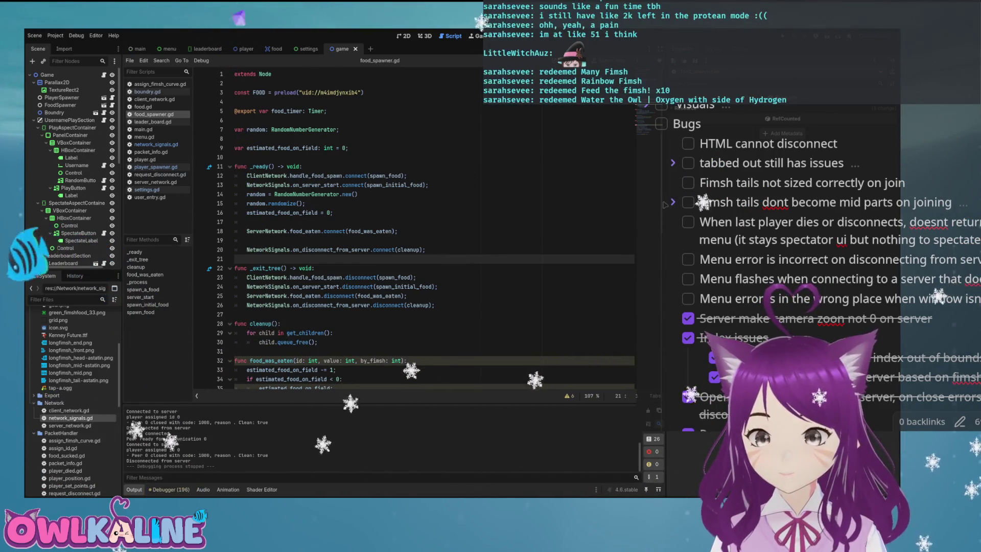
scroll(434, 230, down, 2)
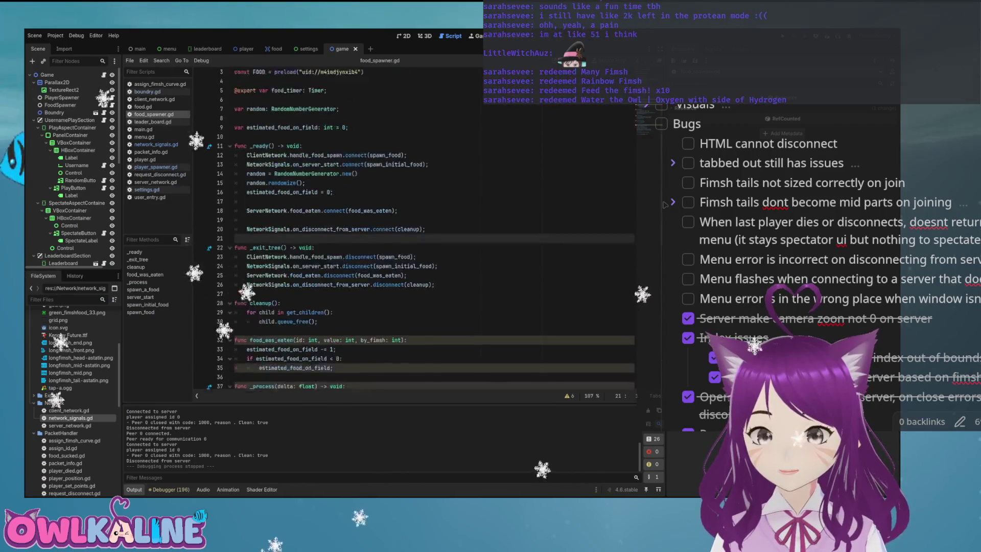
scroll(434, 230, up, 2)
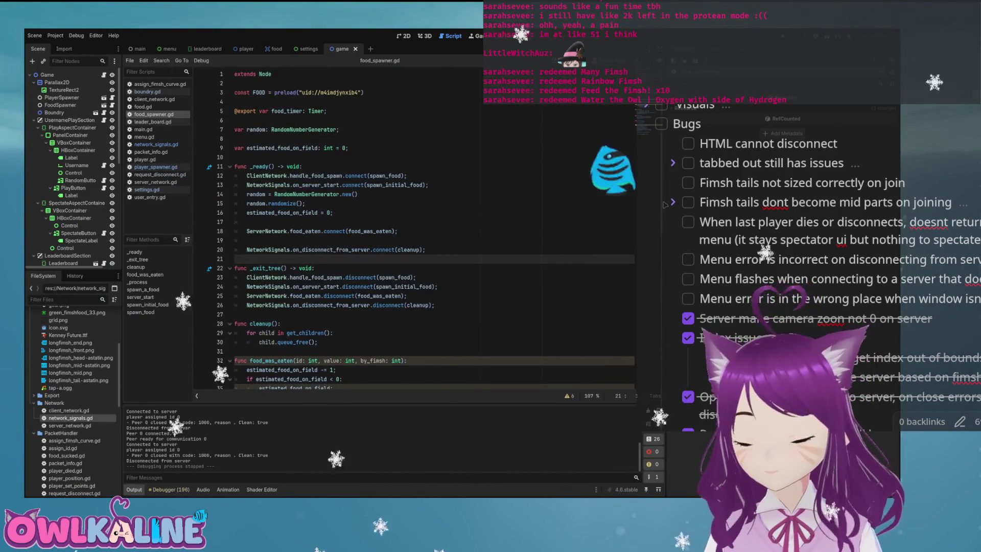
click(306, 203)
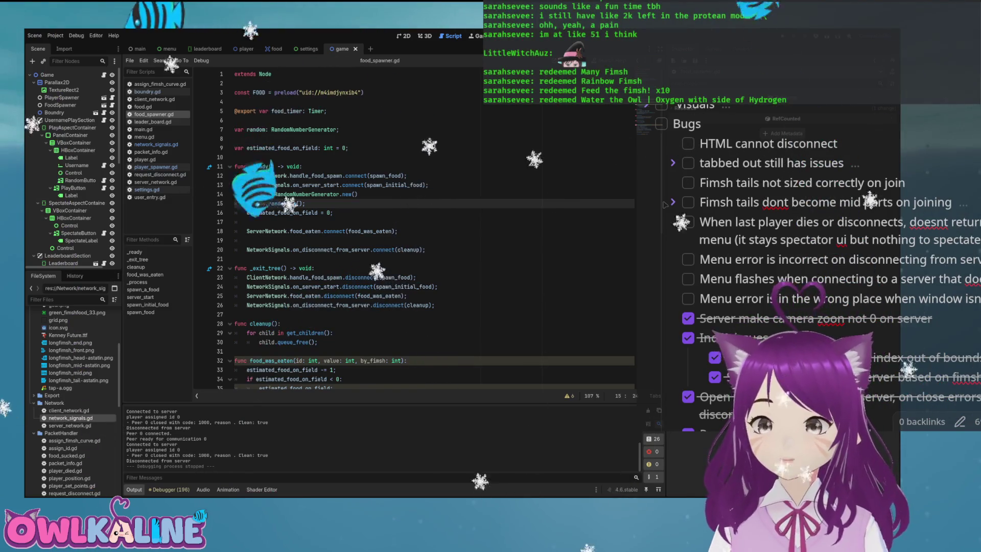
After glancing at food_spawner.gd's cleanup function, tick off 'HTML cannot disconnect' in the notes.
scroll(434, 230, down, 2)
click(333, 278)
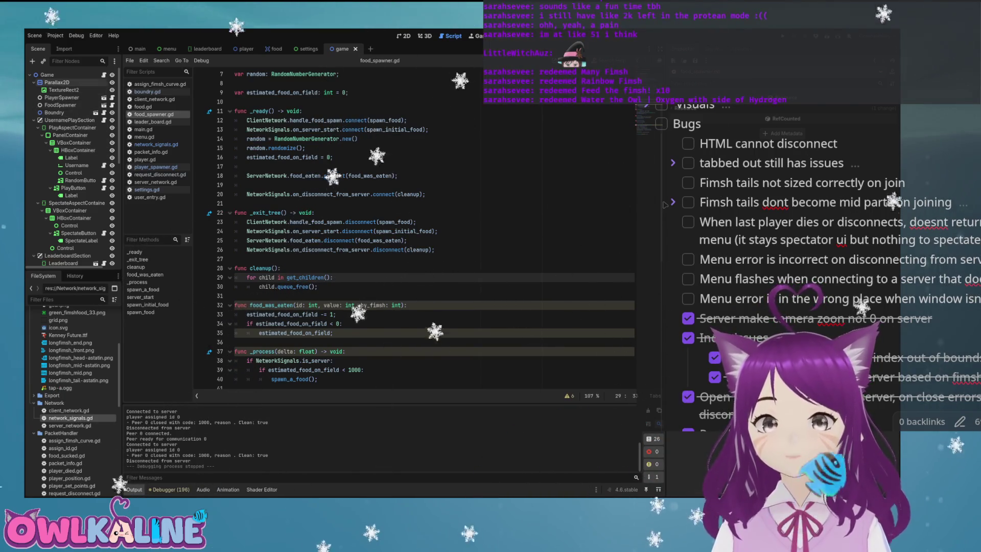
scroll(434, 230, down, 2)
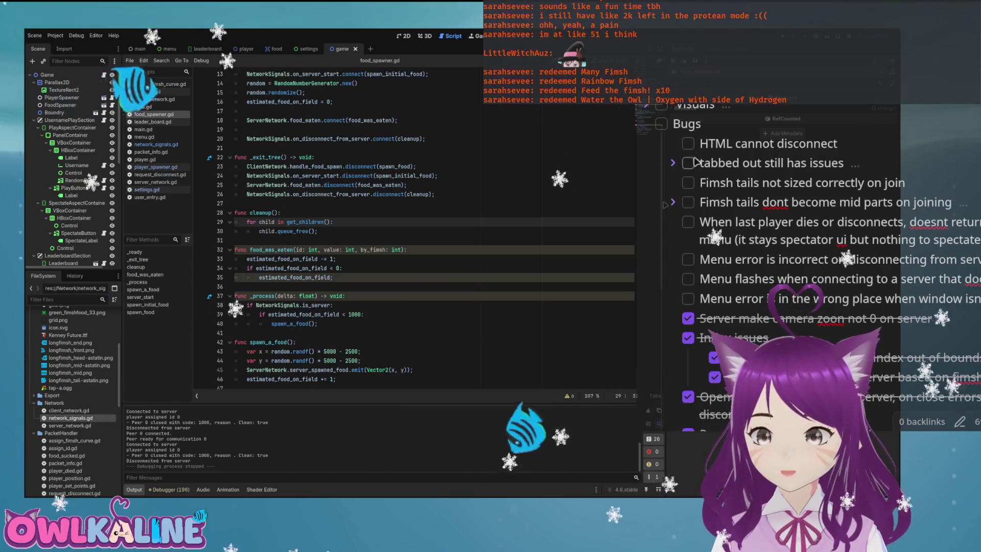
click(688, 144)
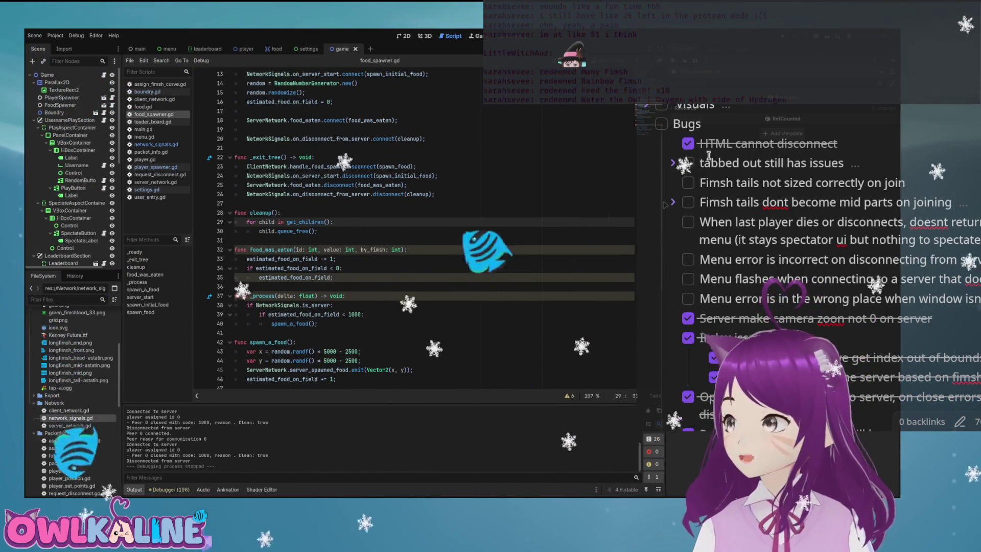
Review the remaining Bugs items: tails not sized, mid parts, last player disconnects, menu error, fake food.
drag(699, 146, 781, 145)
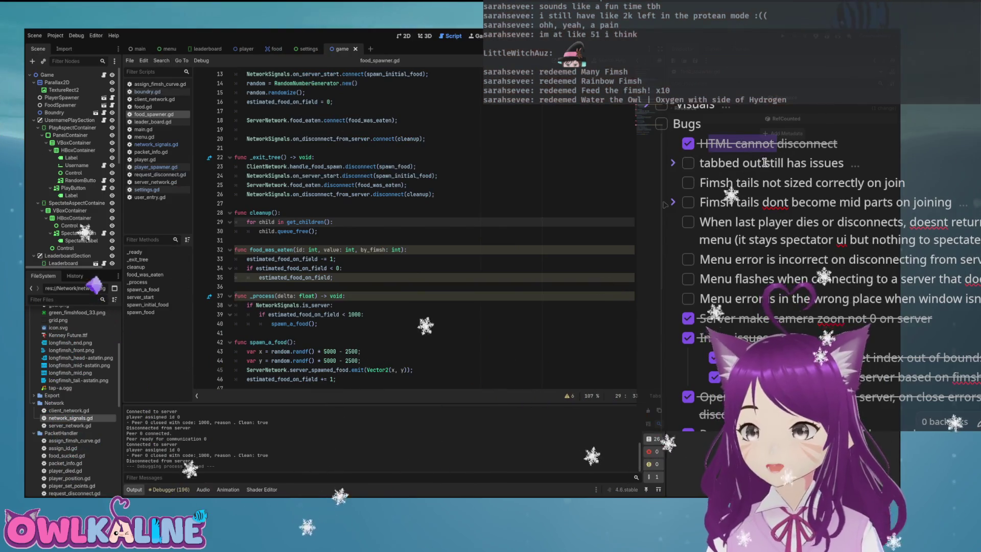
mouse_move(833, 184)
mouse_down()
mouse_move(761, 189)
mouse_move(850, 203)
mouse_up()
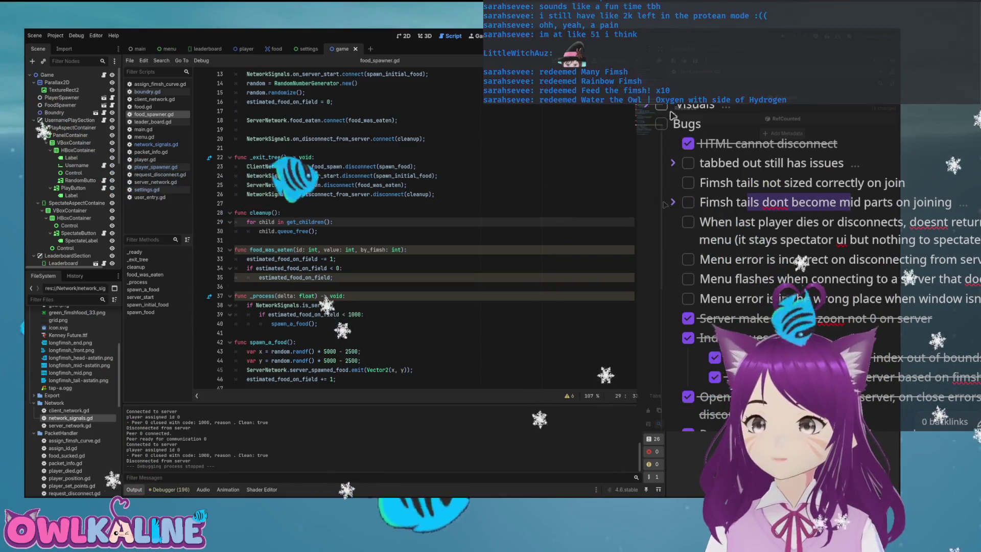
drag(791, 200, 909, 204)
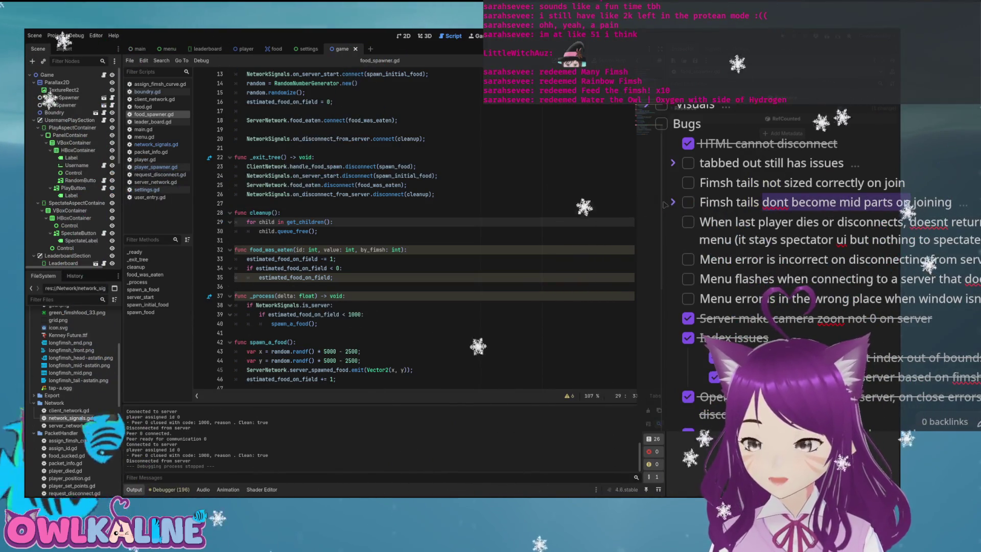
click(787, 183)
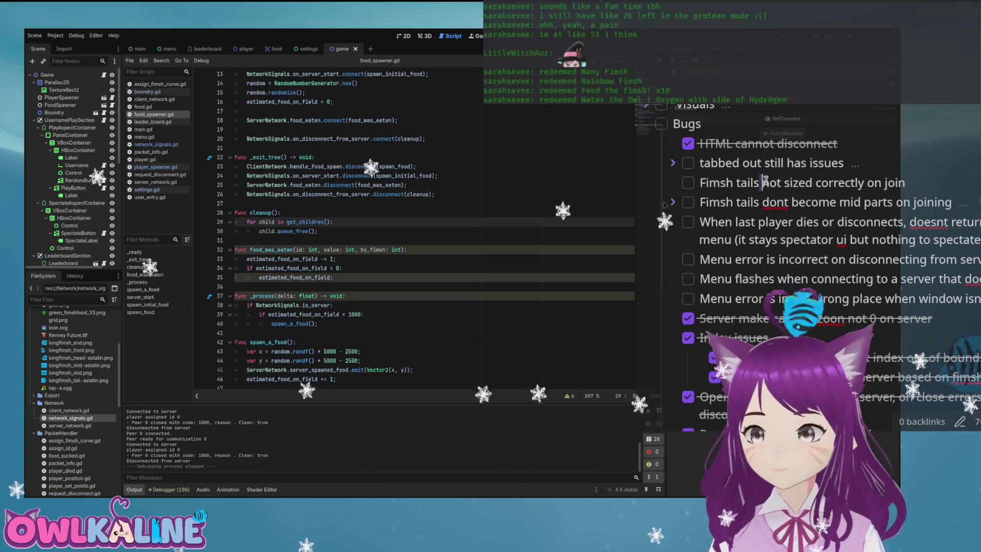
click(673, 203)
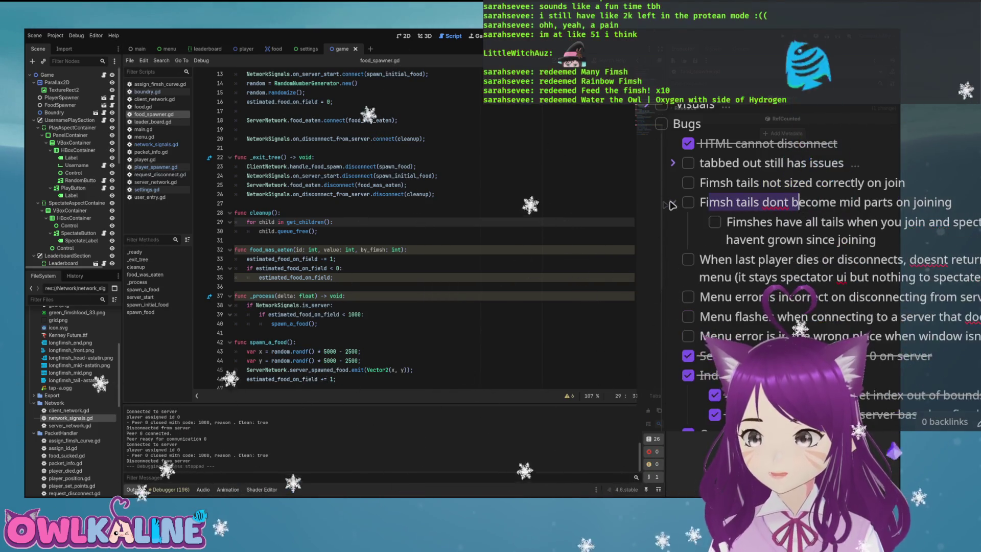
click(674, 202)
drag(752, 221, 898, 223)
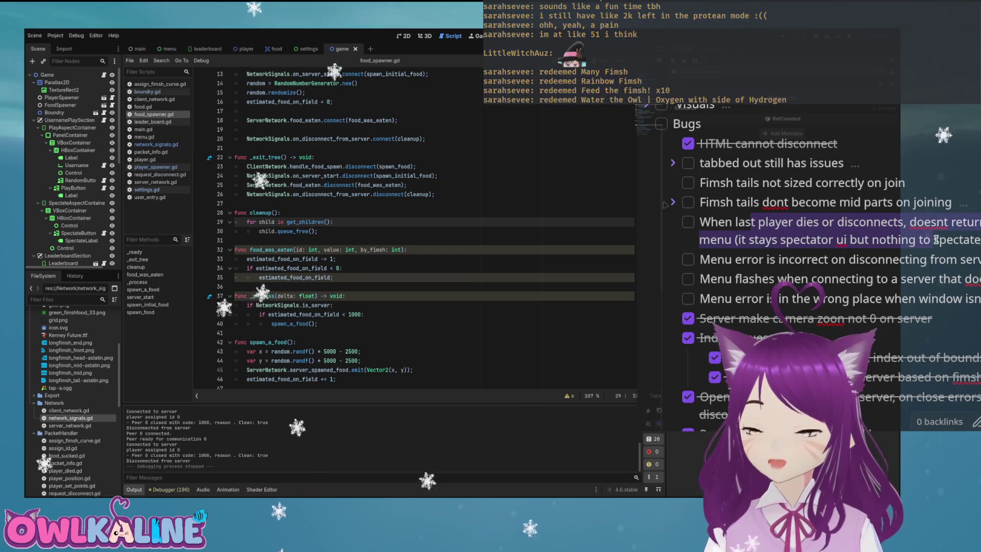
drag(743, 259, 860, 261)
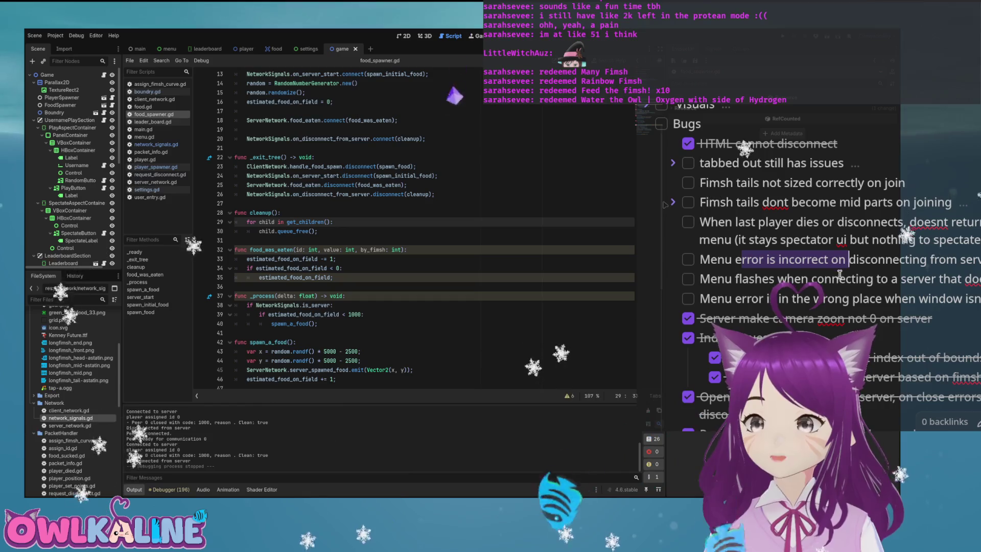
drag(728, 259, 801, 258)
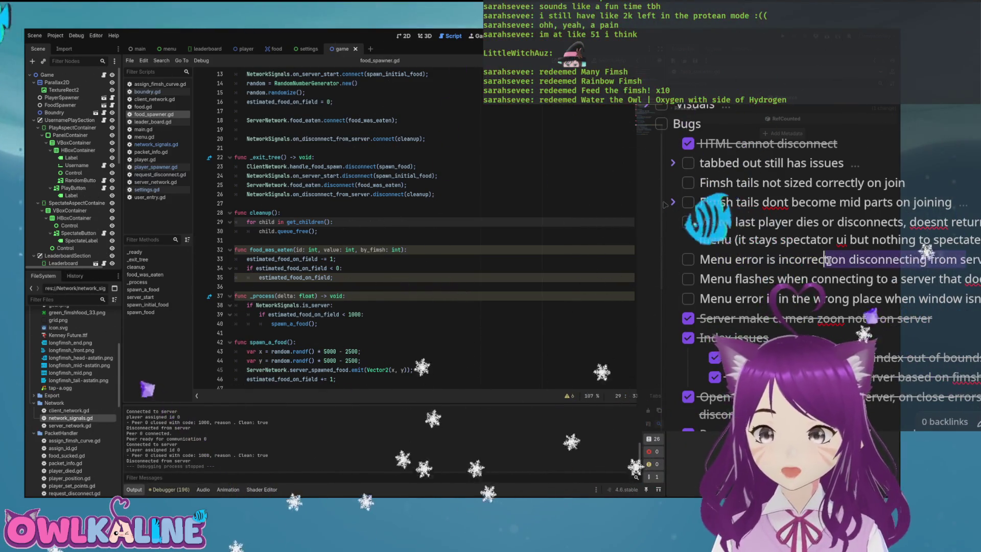
click(787, 299)
scroll(810, 300, down, 10)
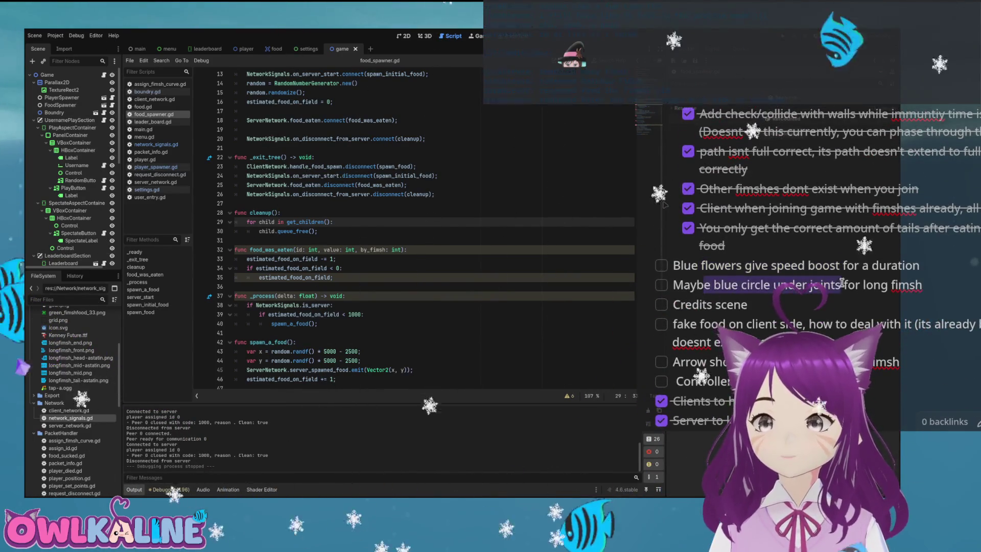
drag(718, 325, 765, 333)
scroll(764, 307, up, 10)
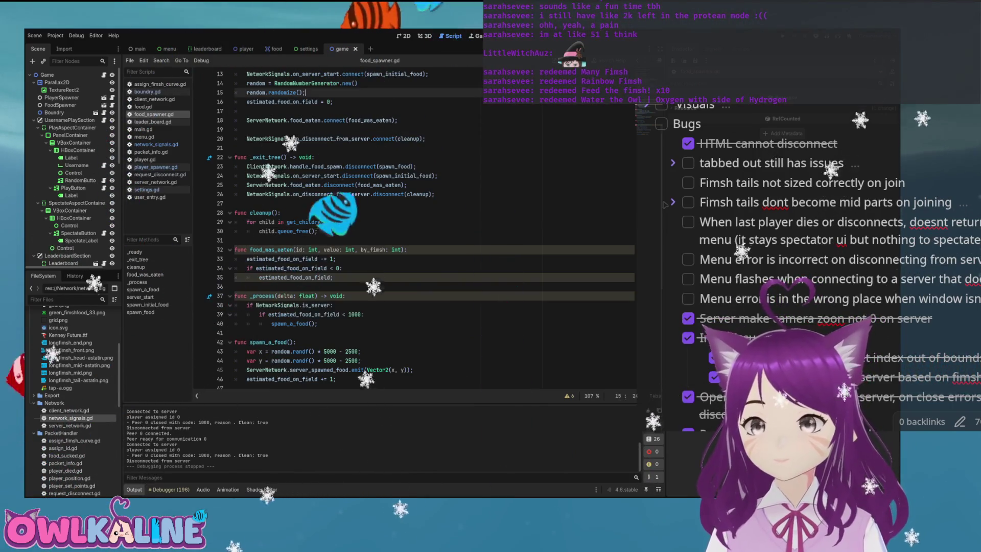
Run the game with F5, stop it with F8, and scroll food_spawner.gd to the top.
key(F5)
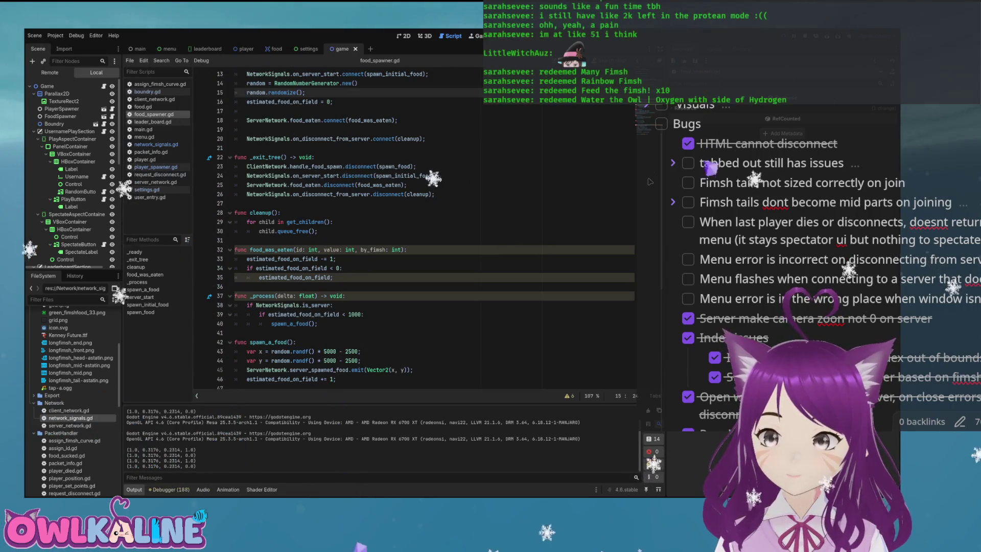
key(F8)
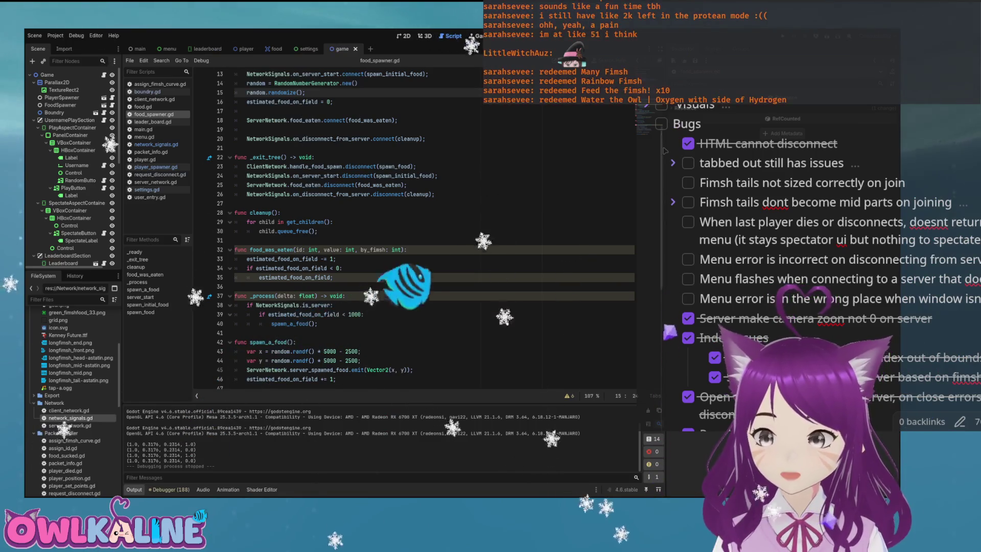
scroll(384, 230, up, 4)
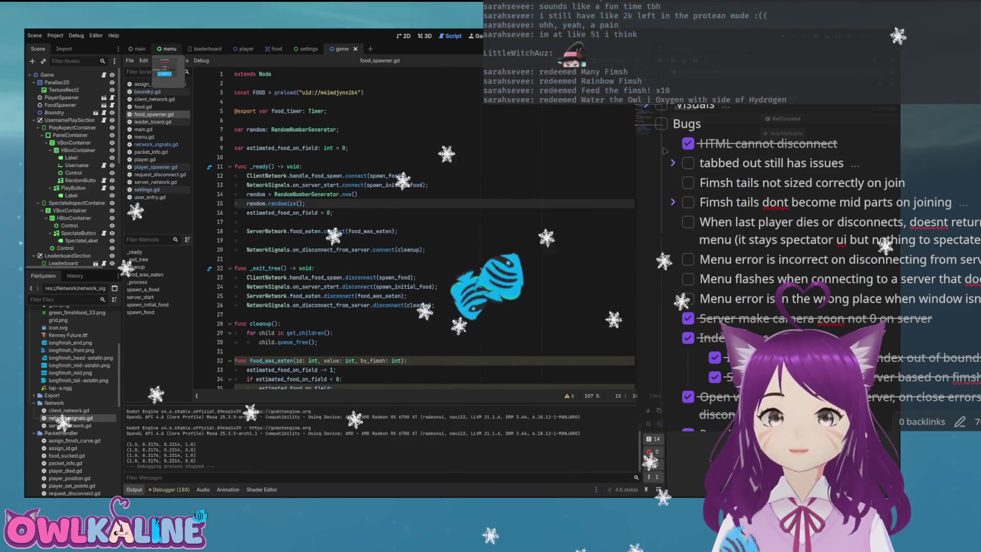
Open menu.gd from the menu scene and review client_pressed's visible = false line.
click(168, 49)
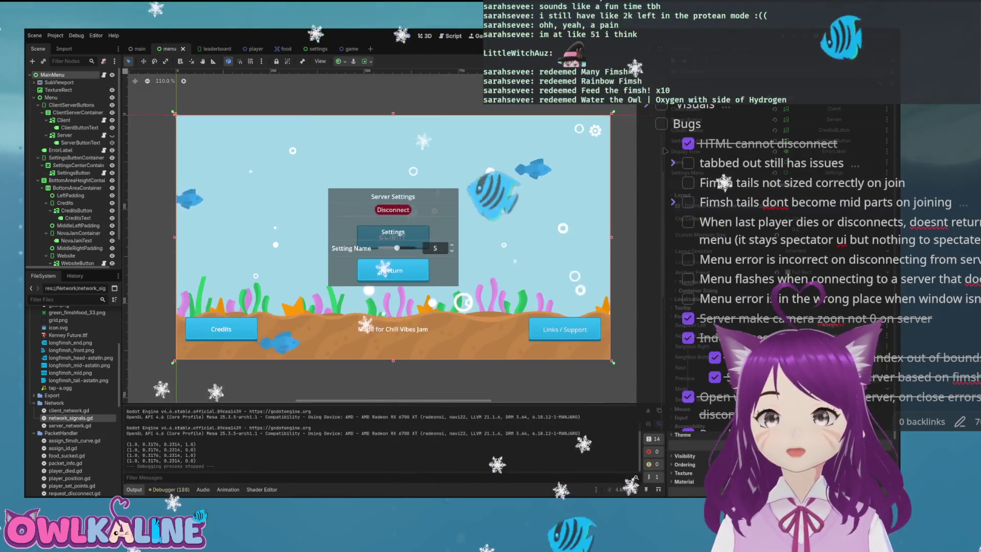
key(ctrl+F3)
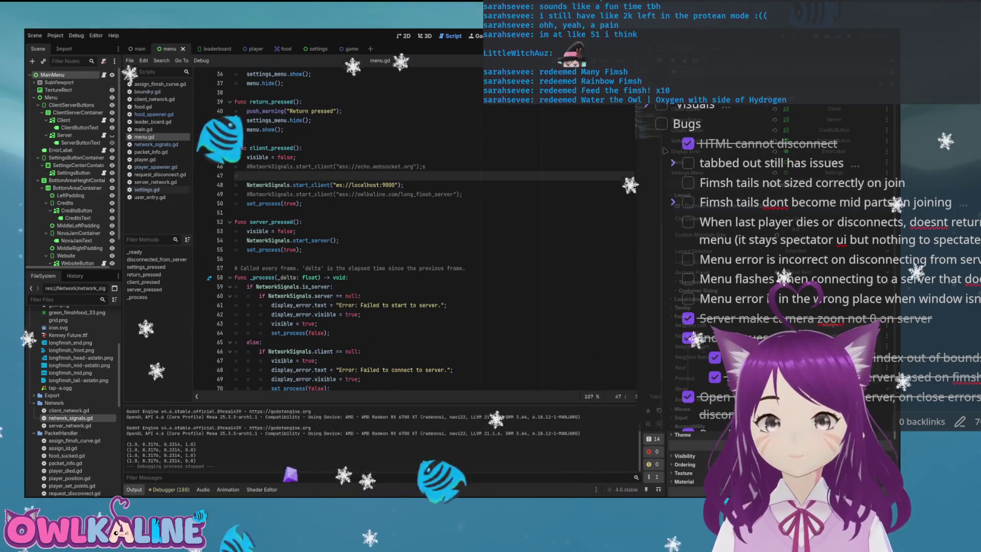
click(269, 148)
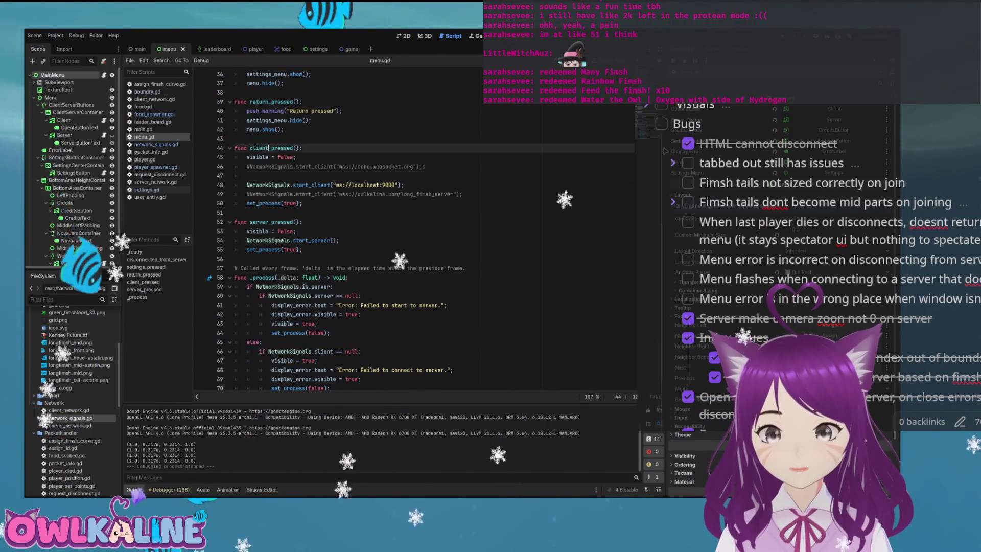
triple_click(266, 157)
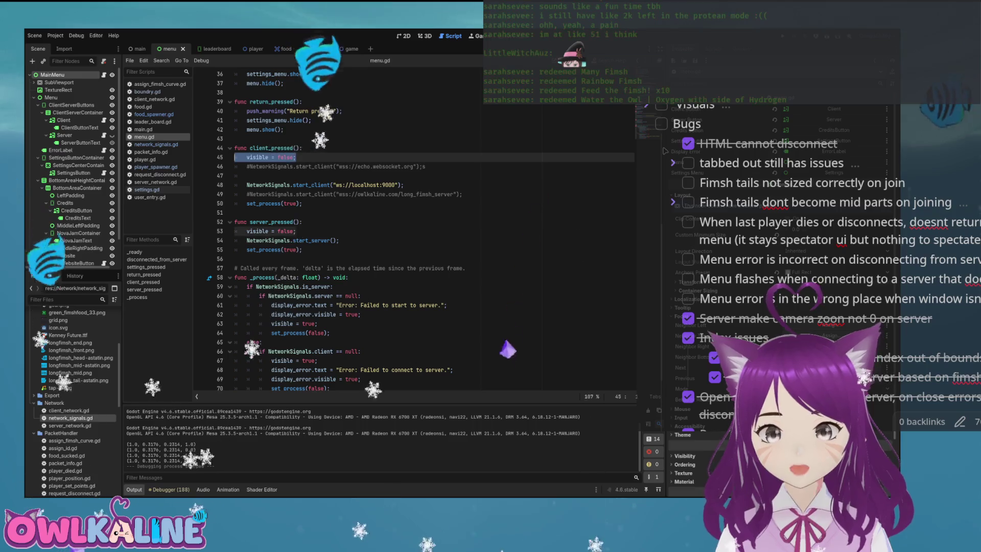
click(317, 195)
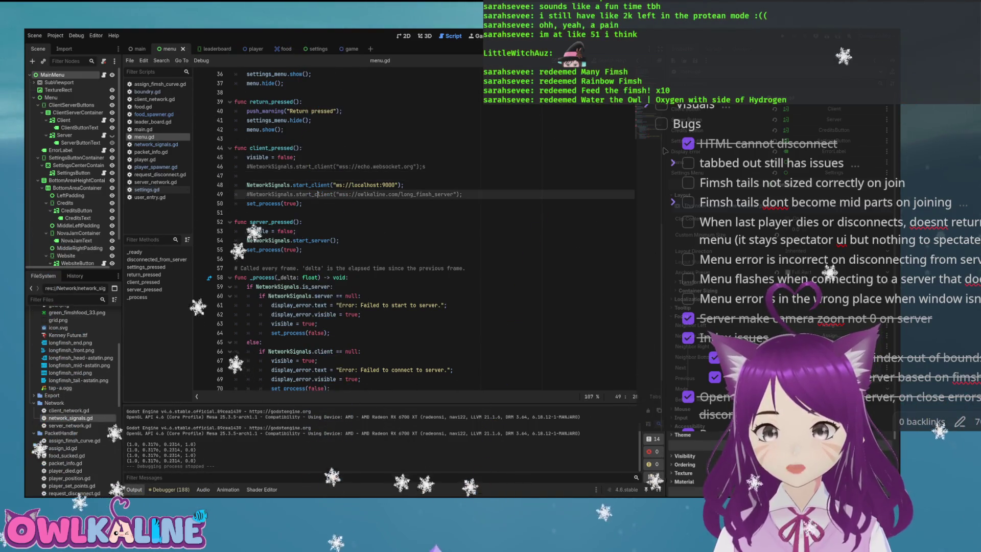
key(Return)
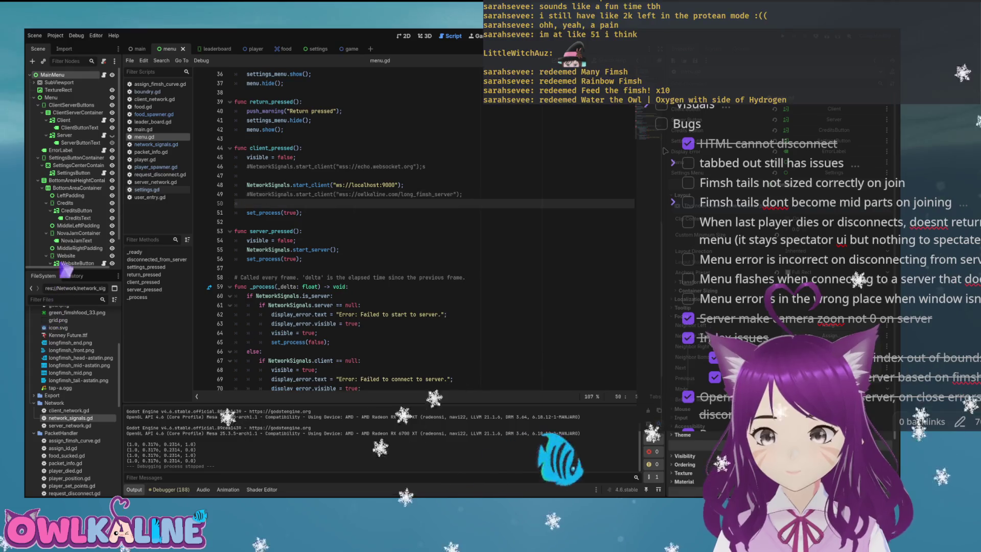
key(ctrl+z)
key(ctrl+z)
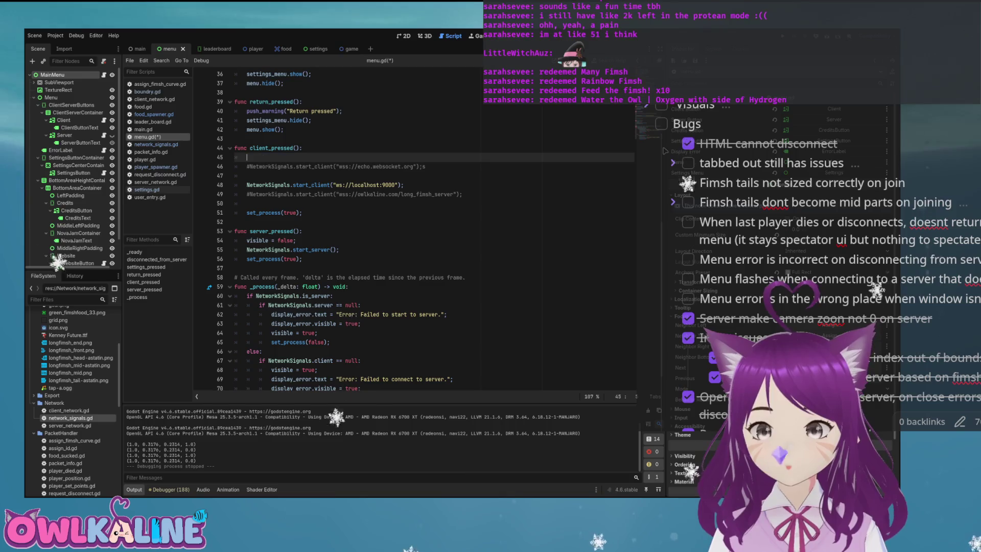
scroll(368, 276, down, 1)
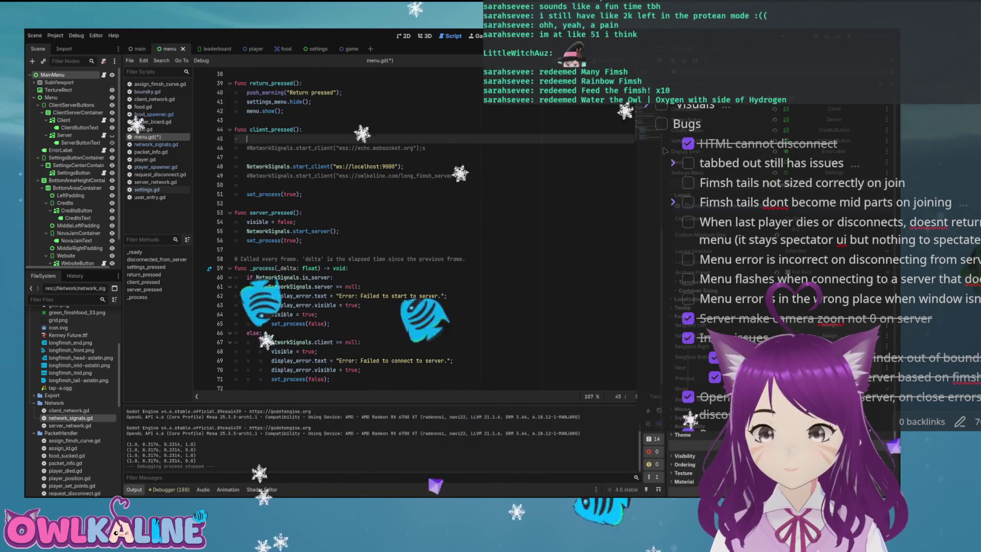
scroll(368, 230, up, 6)
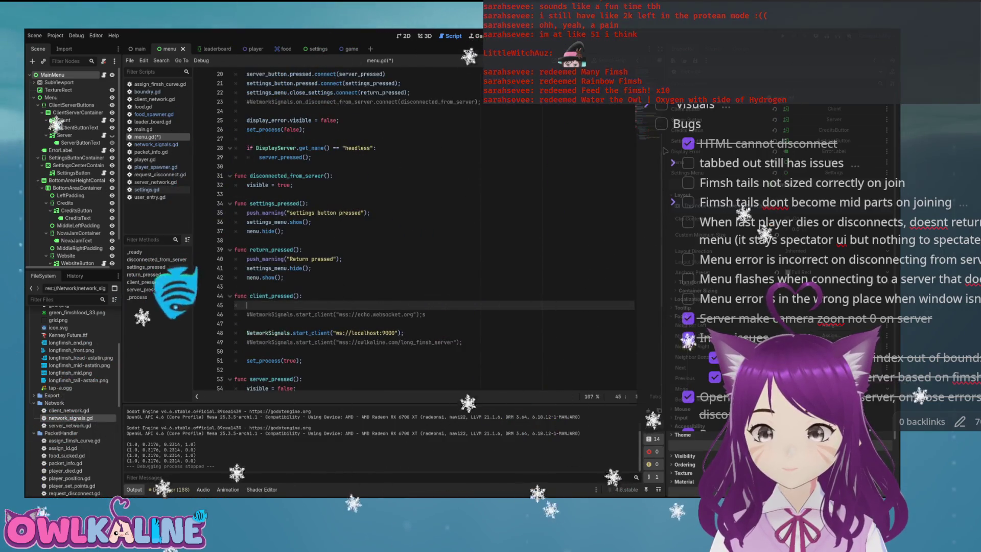
scroll(368, 230, up, 4)
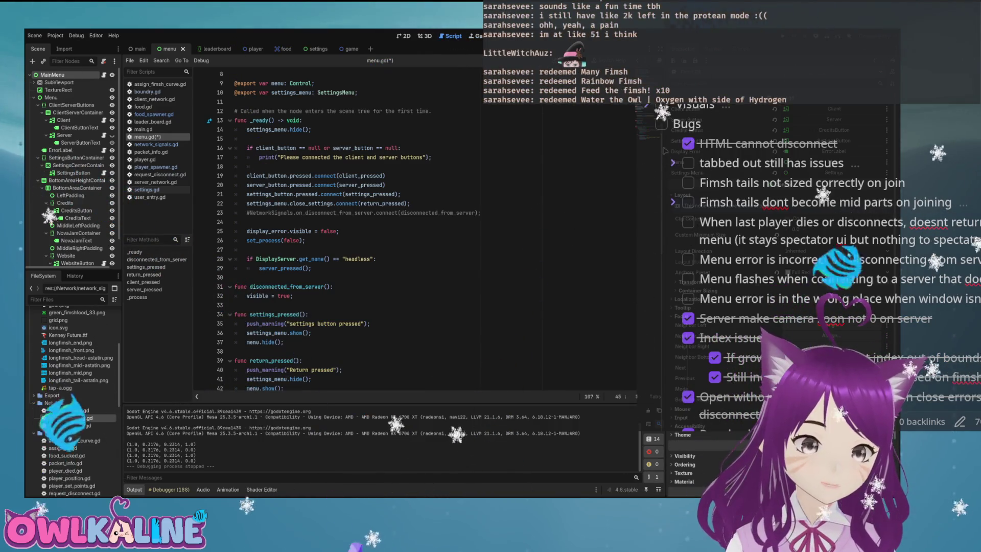
Add NetworkSignals.on_connect_to_server.connect(hide_menu) after the signal connections in _ready.
click(481, 213)
key(Return)
key(Return)
text(Netw)
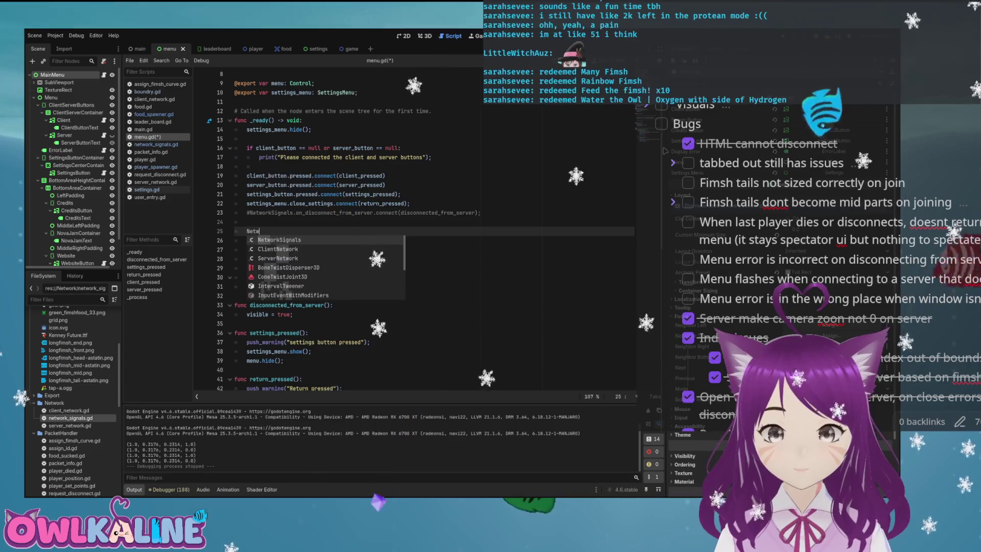
key(Return)
text(.on)
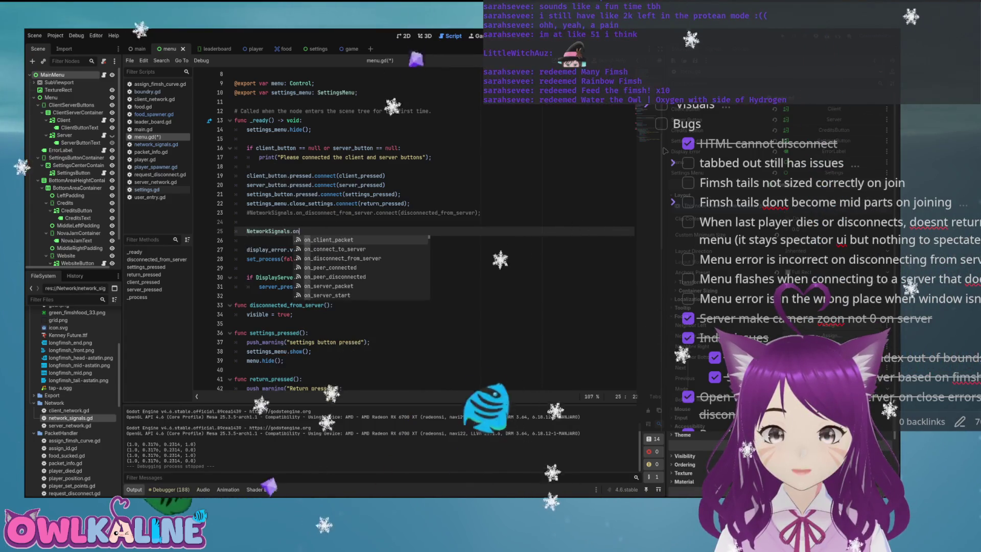
text(_)
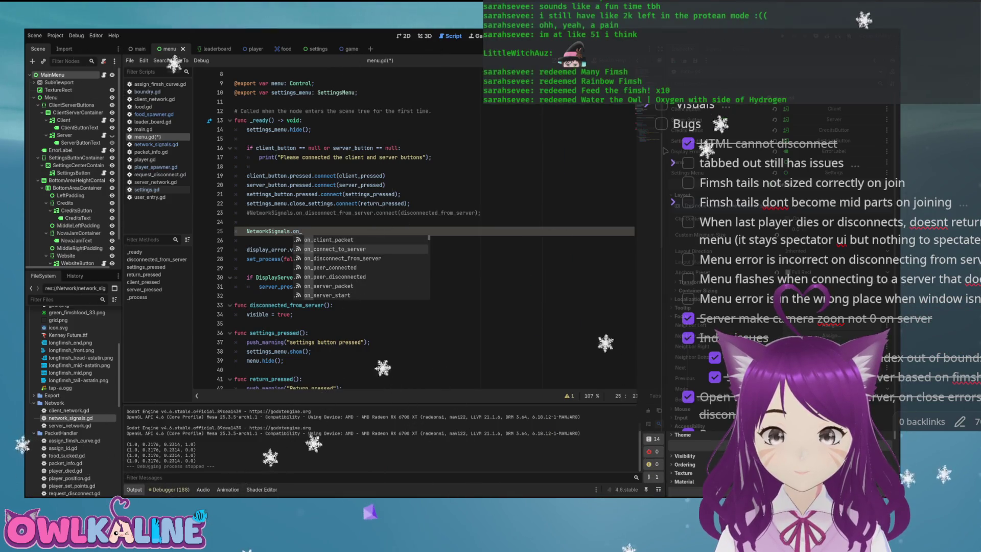
key(Return)
text(.c)
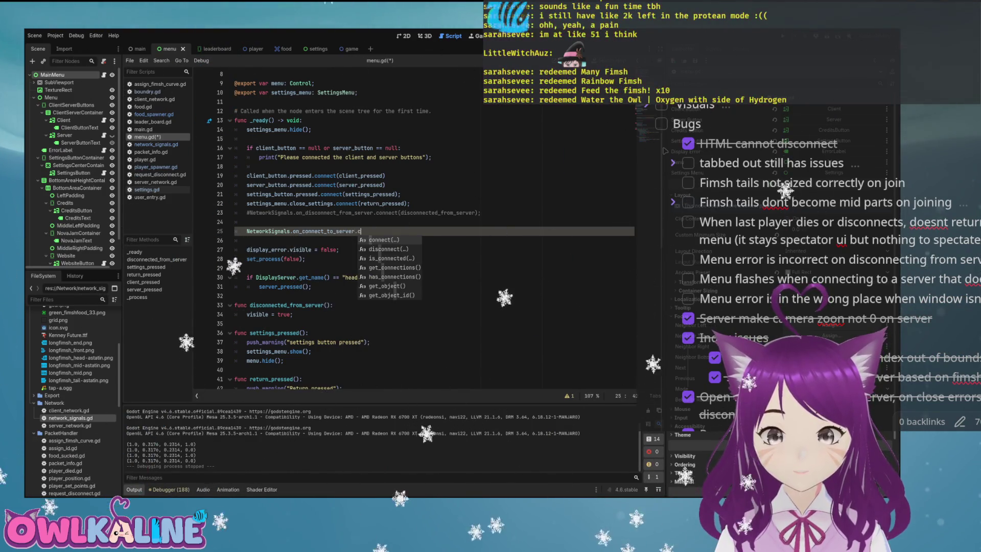
key(Return)
text(hide_menu)
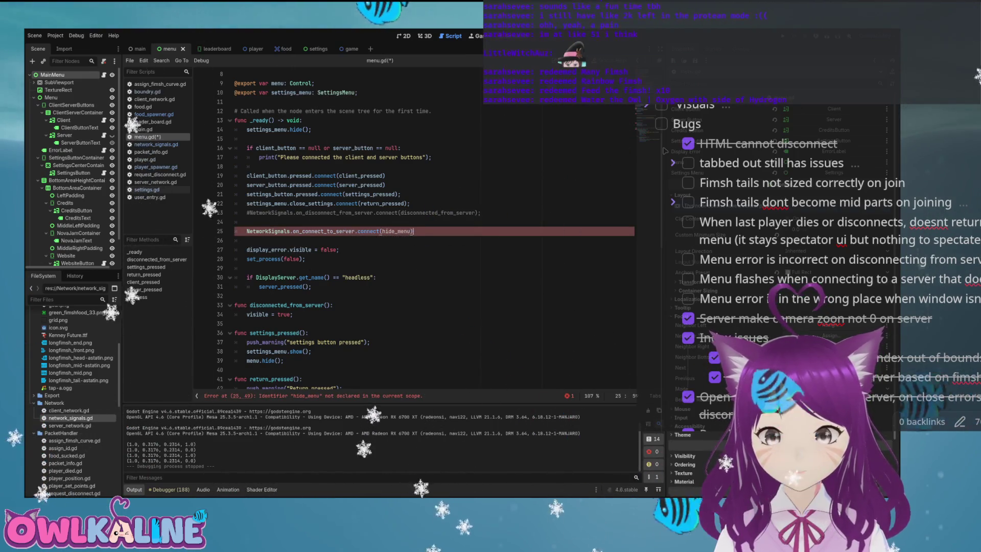
text(;)
key(Down)
key(Down)
key(Down)
Write the func hide_menu(): signature below _ready.
key(Return)
key(Return)
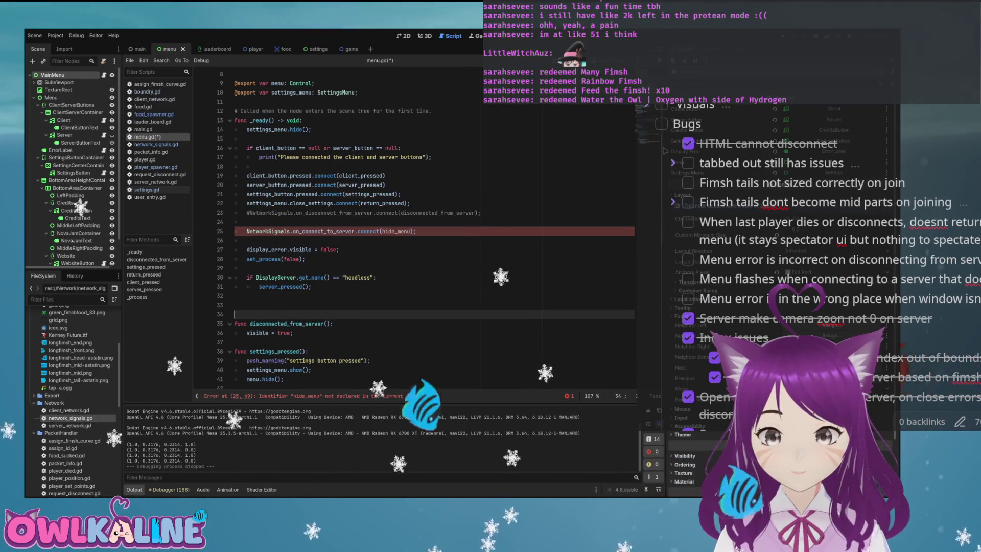
key(Up)
text(func hide_men)
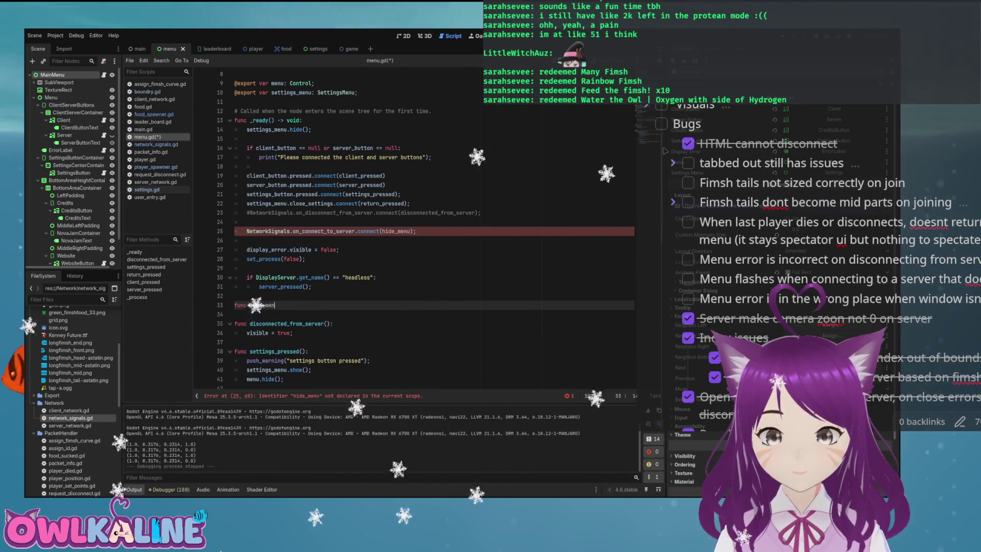
text(u())
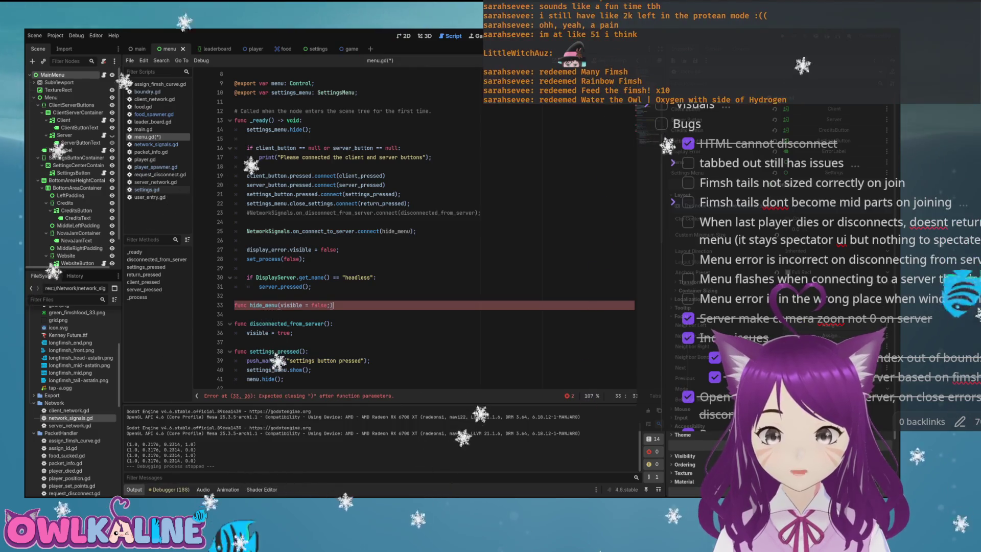
key(ctrl+shift+k)
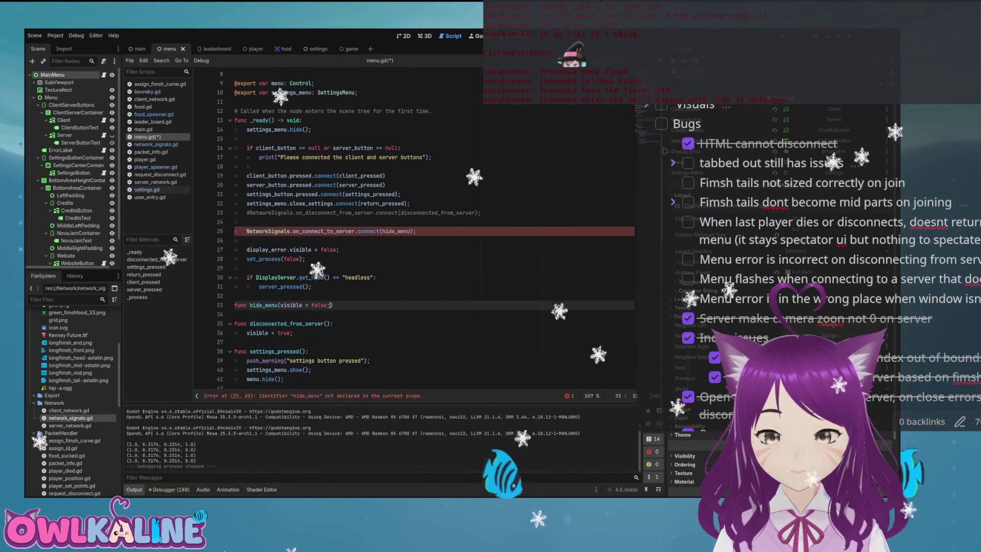
key(ctrl+z)
text(:)
key(Return)
Give hide_menu a visible = false body, remove the stray parameter, and clear the syntax errors.
click(247, 314)
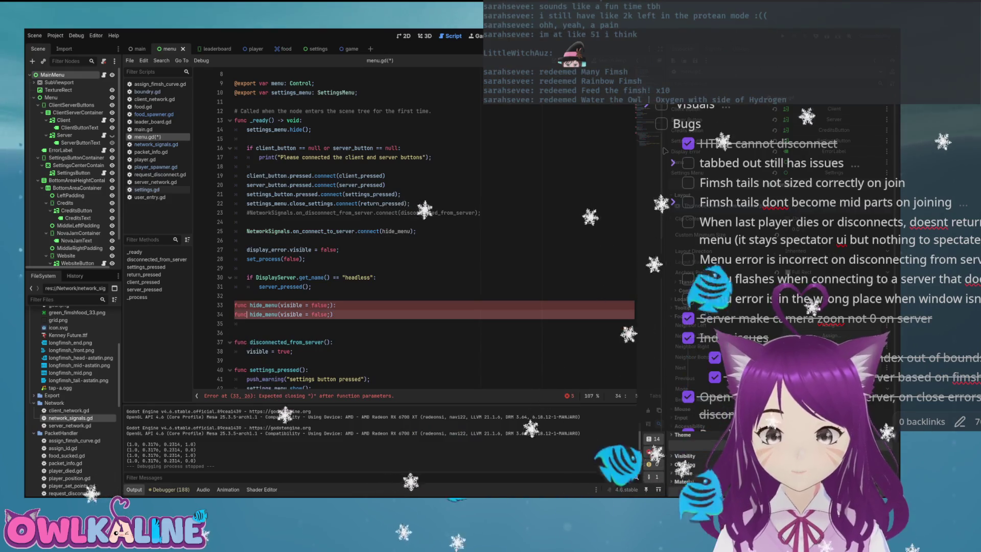
key(Delete)
key(Delete)
key(Delete)
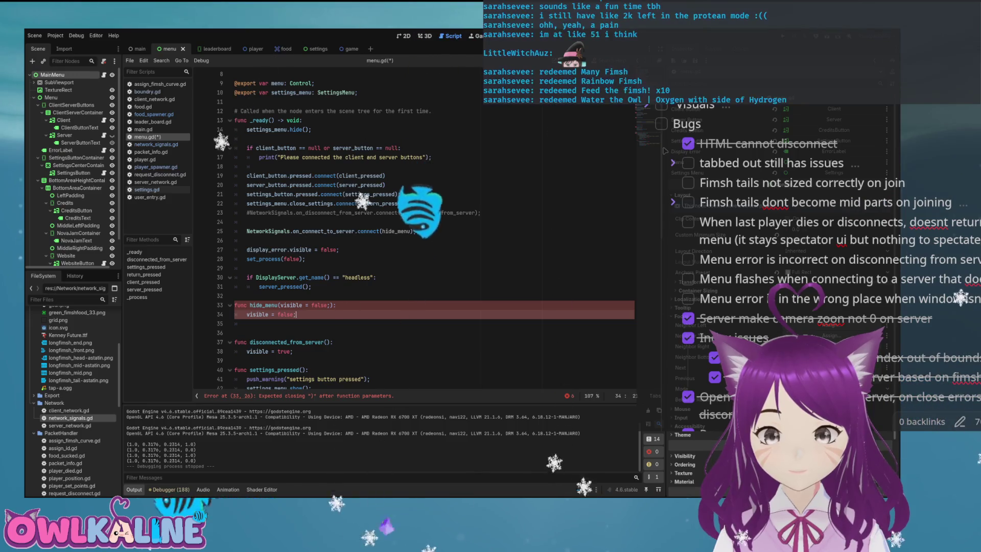
key(End)
key(BackSpace)
key(Up)
click(280, 305)
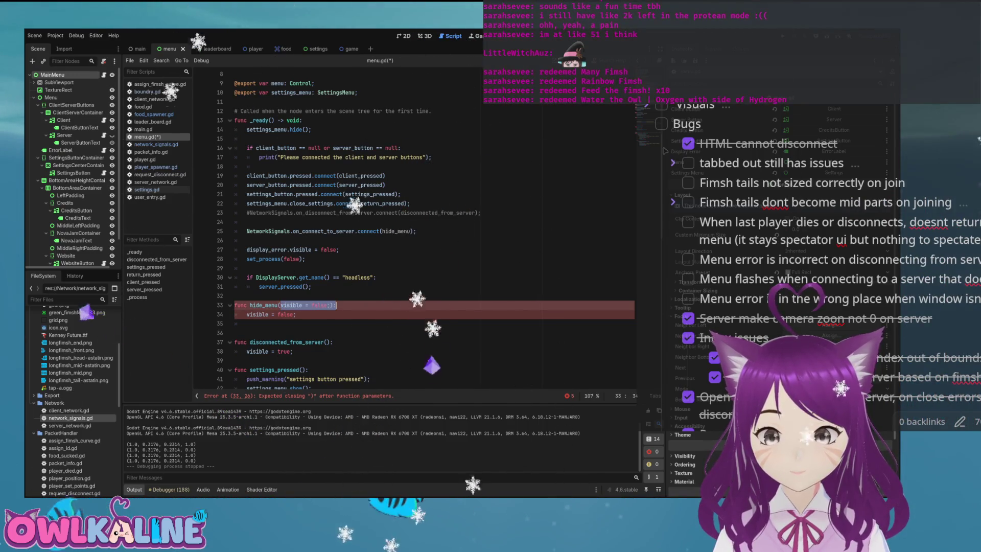
key(Down)
key(End)
key(Delete)
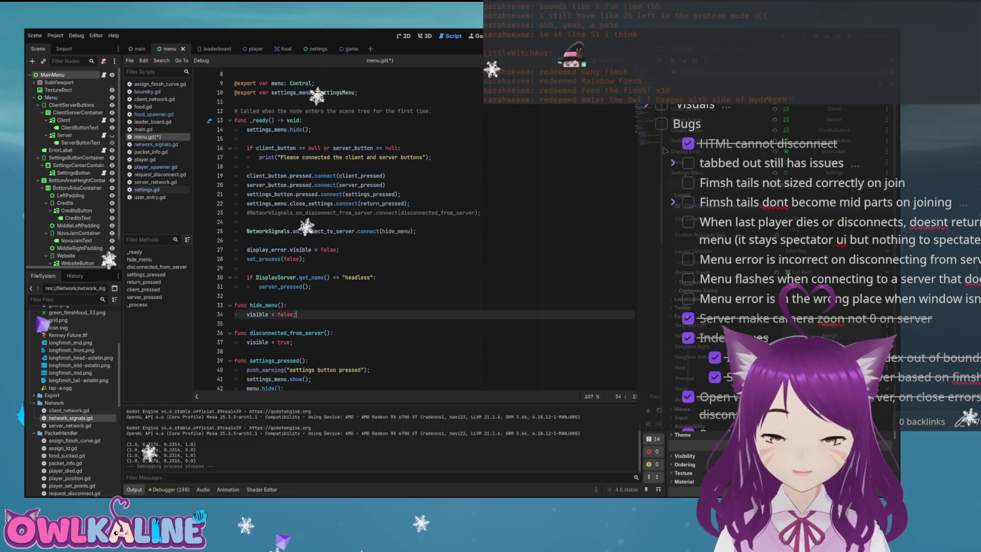
click(417, 231)
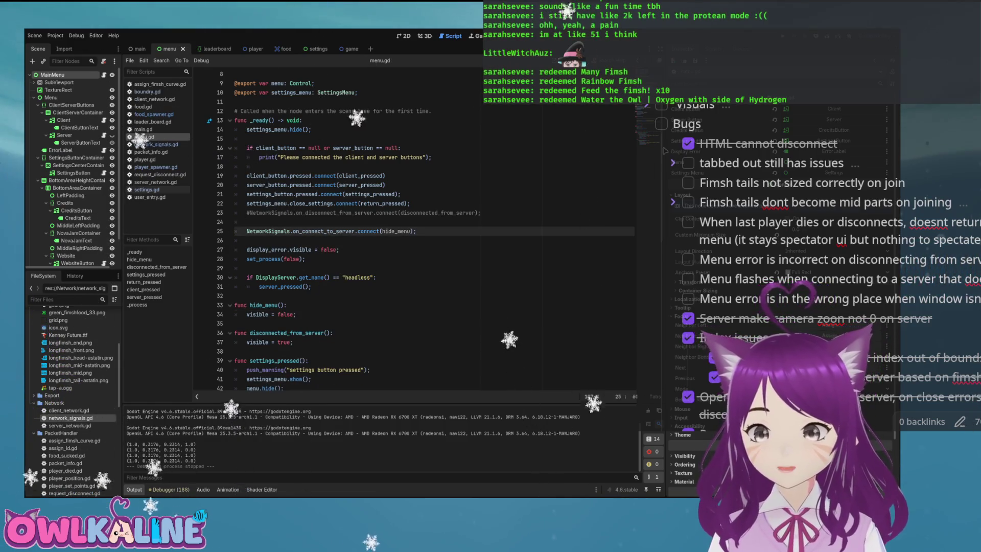
ctrl+click(400, 231)
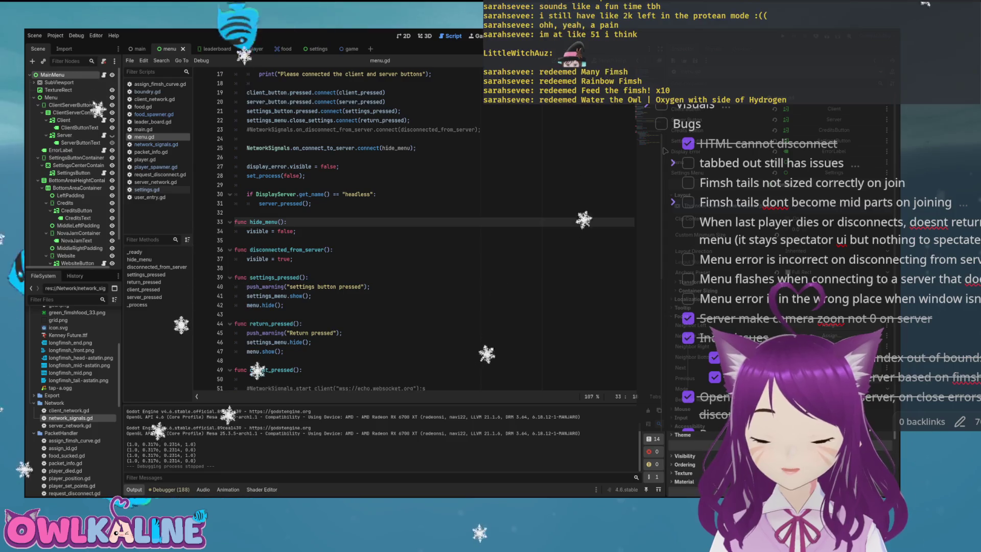
Run the game twice to test the hide_menu fix, then stop it.
key(F5)
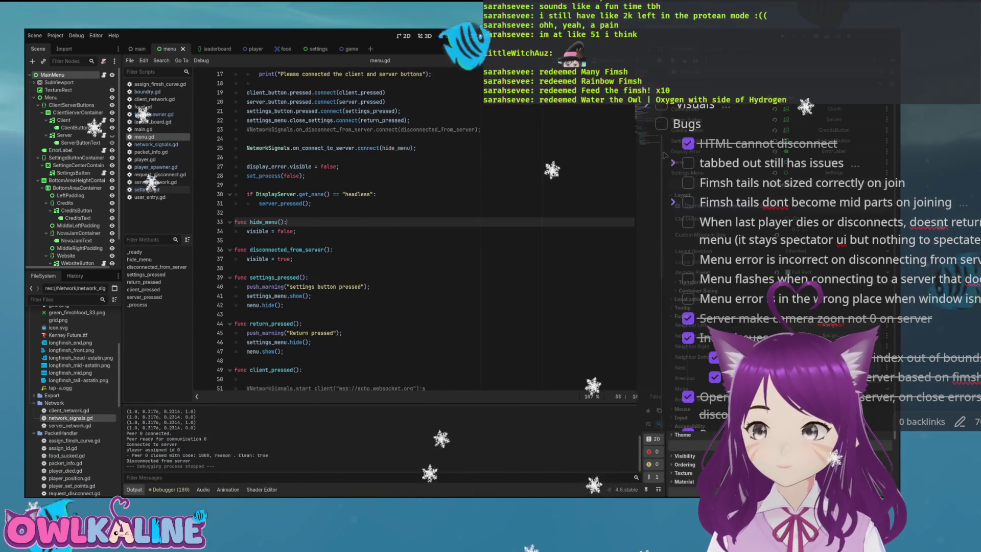
key(F5)
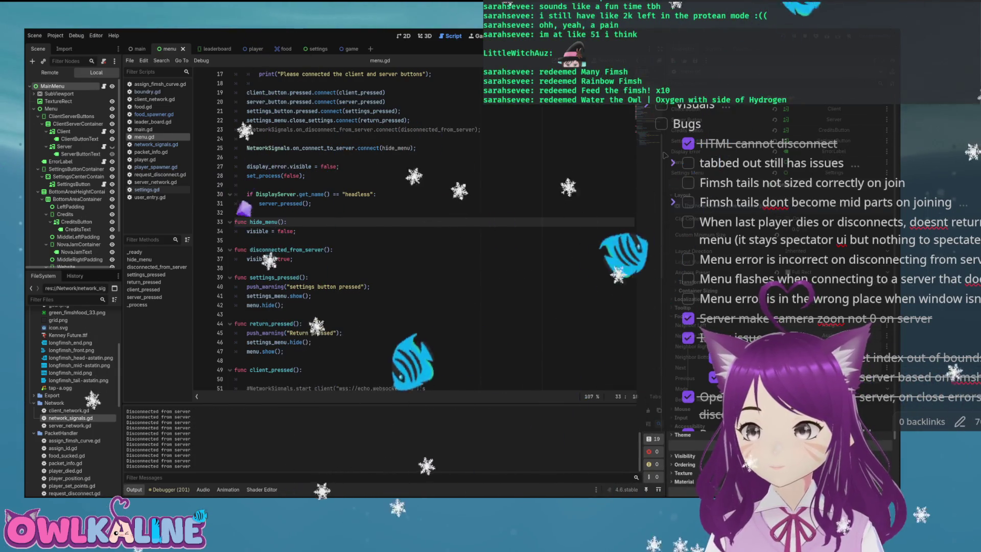
key(F8)
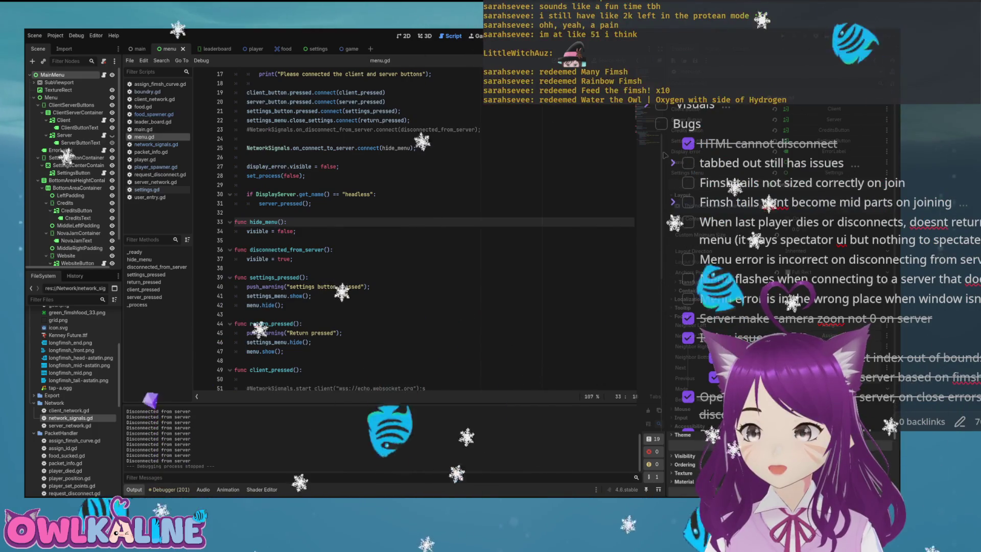
Tick off the menu-flashing bug in the notes and show the menu scene in 2D.
click(690, 279)
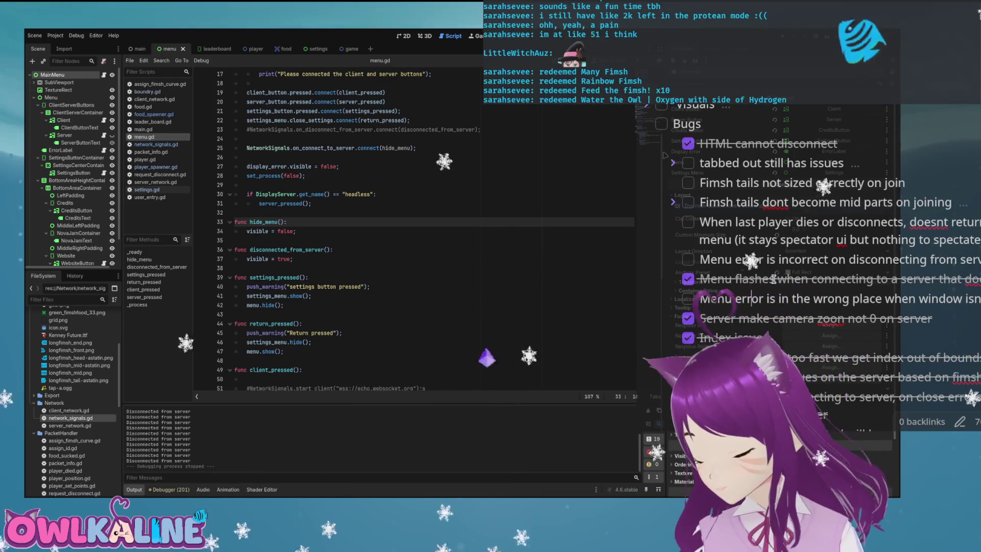
scroll(766, 271, up, 2)
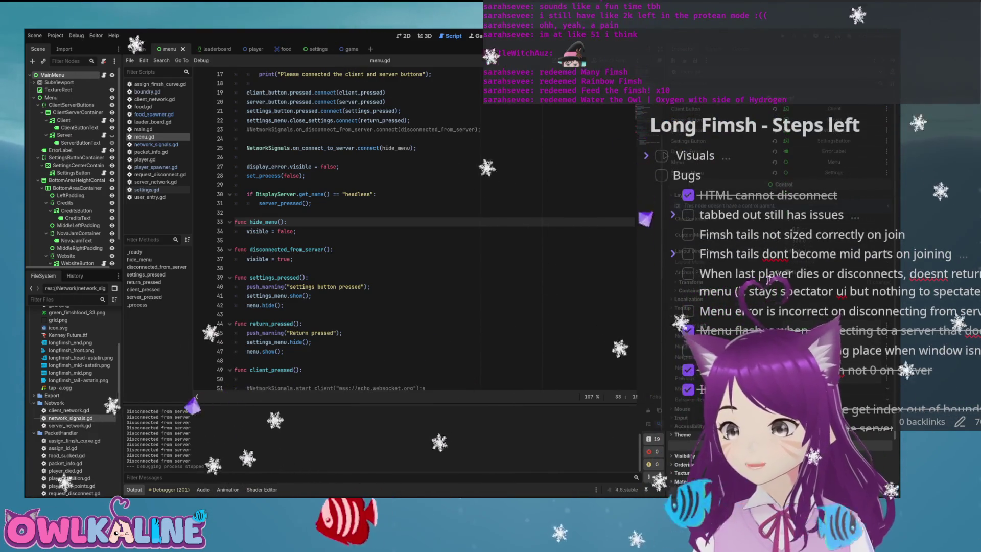
scroll(792, 246, down, 4)
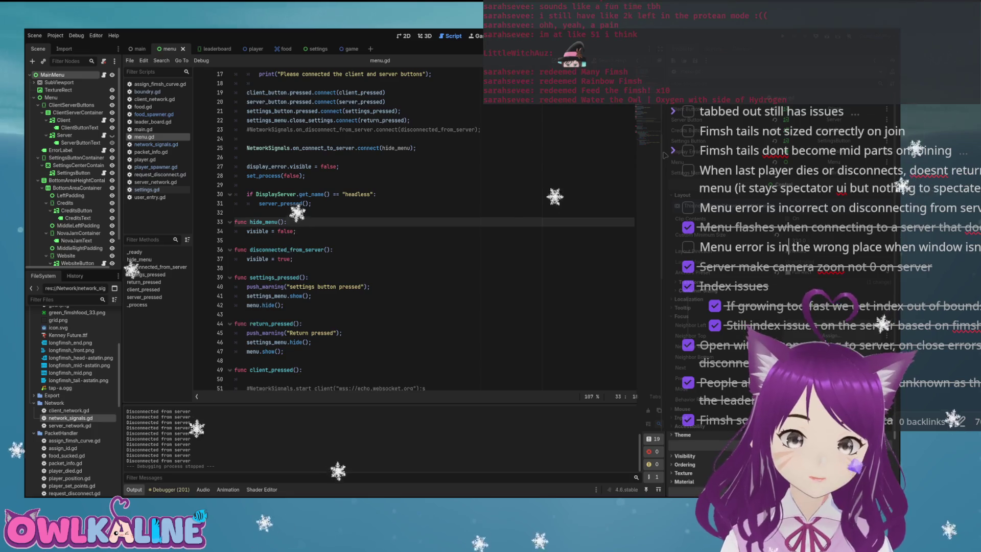
click(387, 93)
key(ctrl+F1)
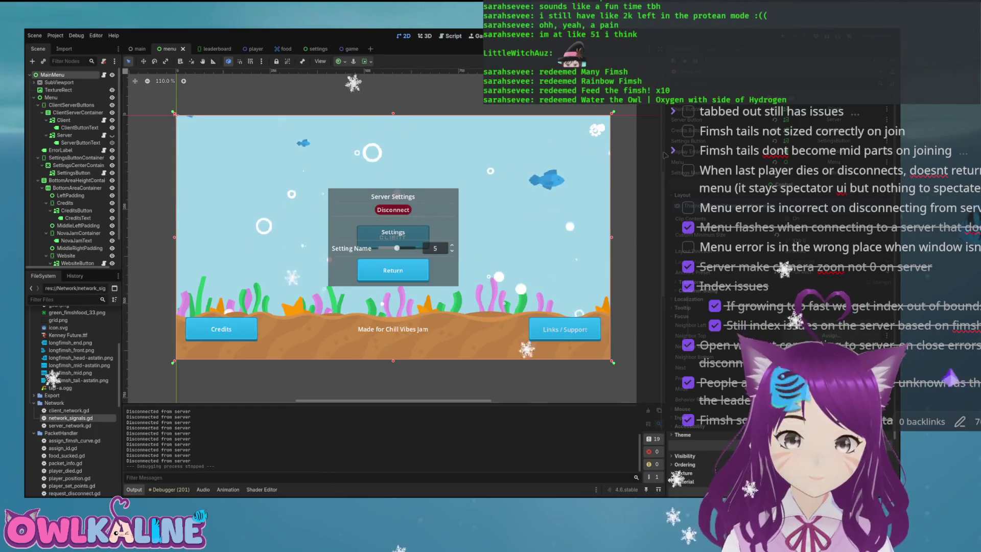
Inspect the Menu, ClientServerButtons, Client and ErrorLabel nodes, then run the game again.
scroll(297, 191, up, 4)
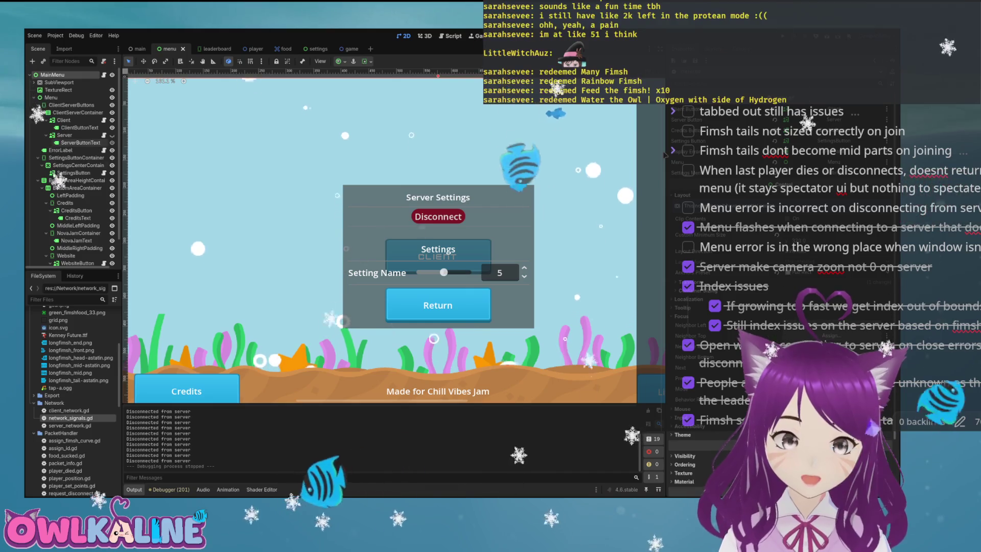
click(52, 97)
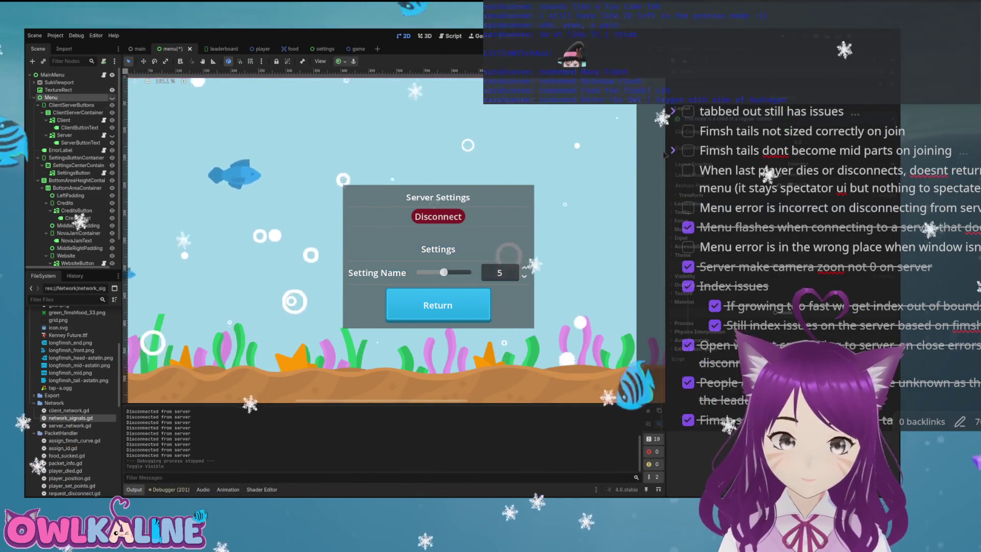
click(71, 105)
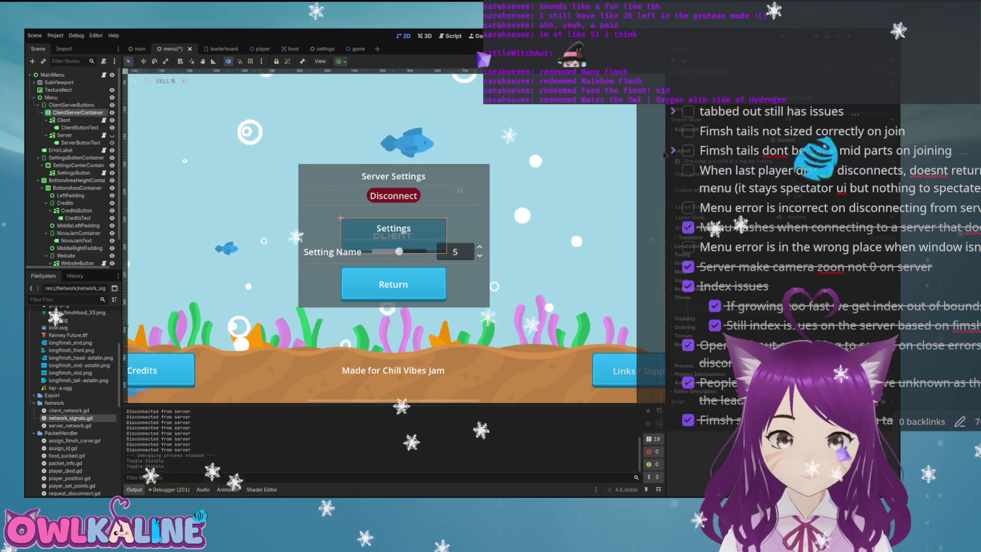
click(63, 120)
click(80, 143)
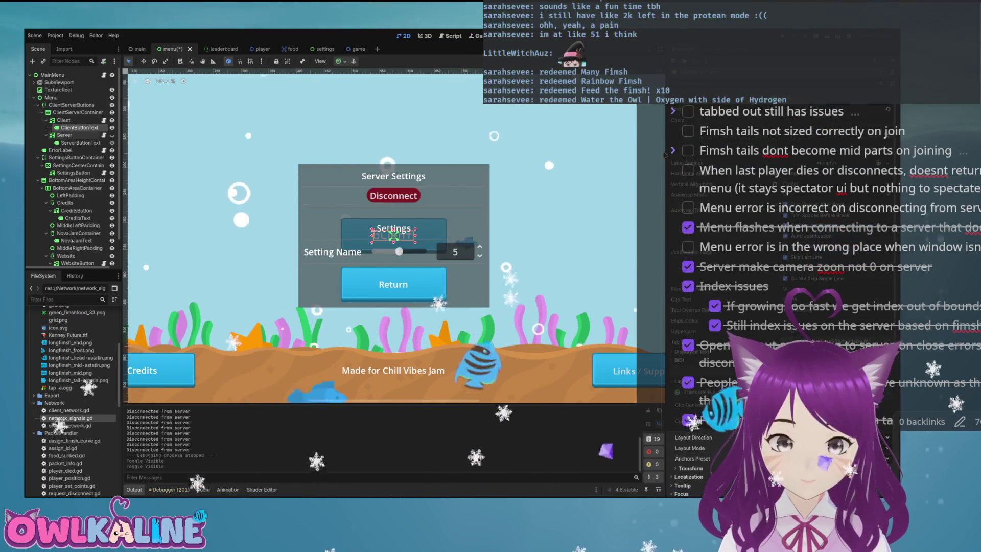
click(42, 112)
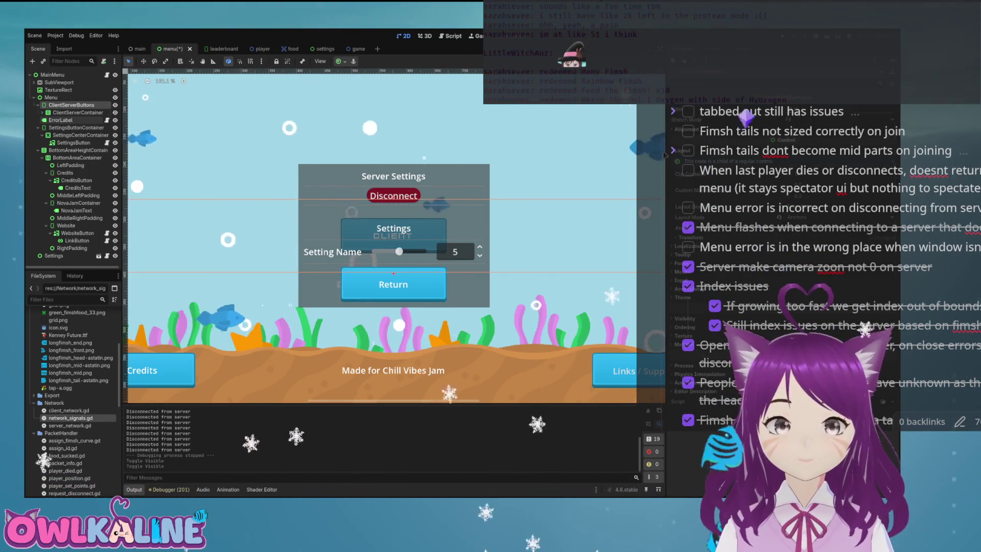
click(61, 120)
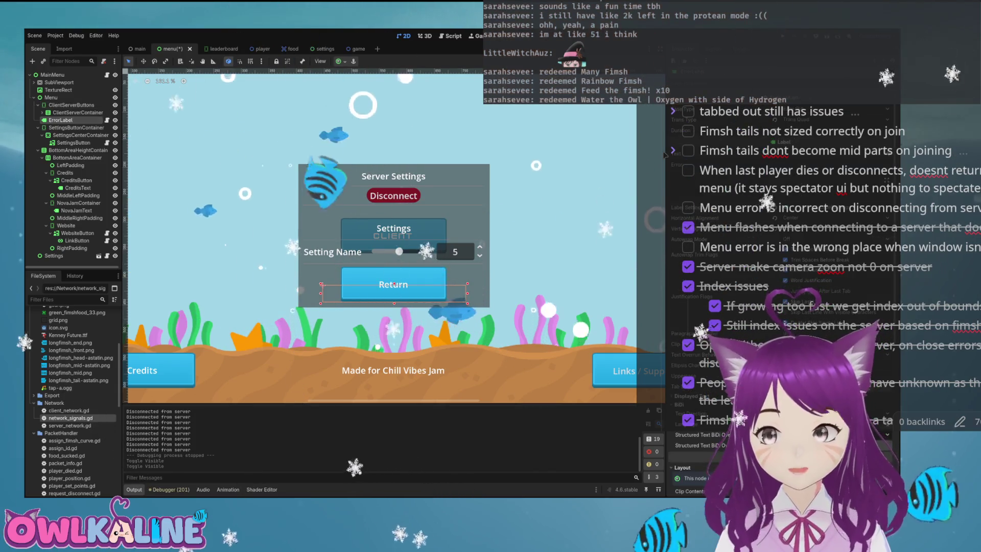
key(F5)
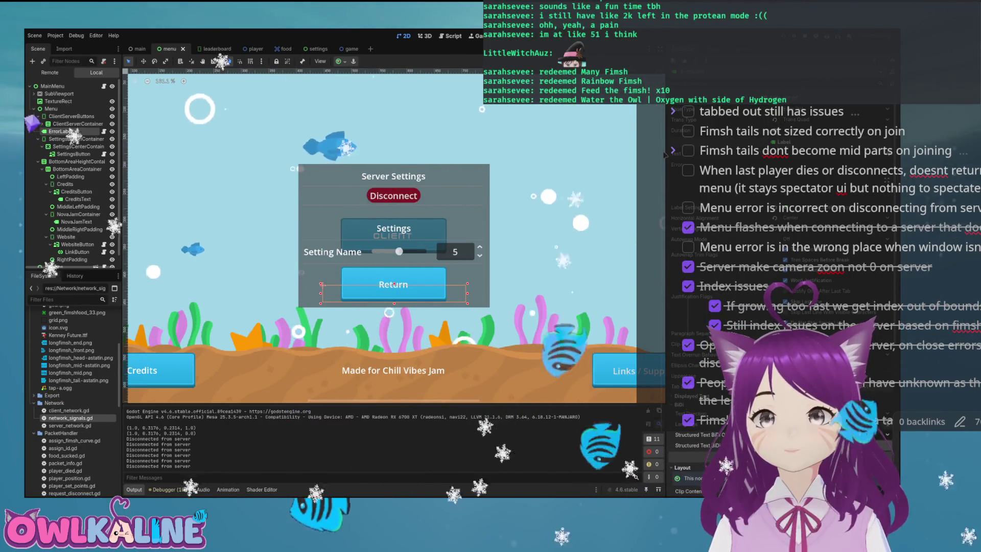
Move ErrorLabel inside ClientServerContainer and test the label placement with a run.
key(Left)
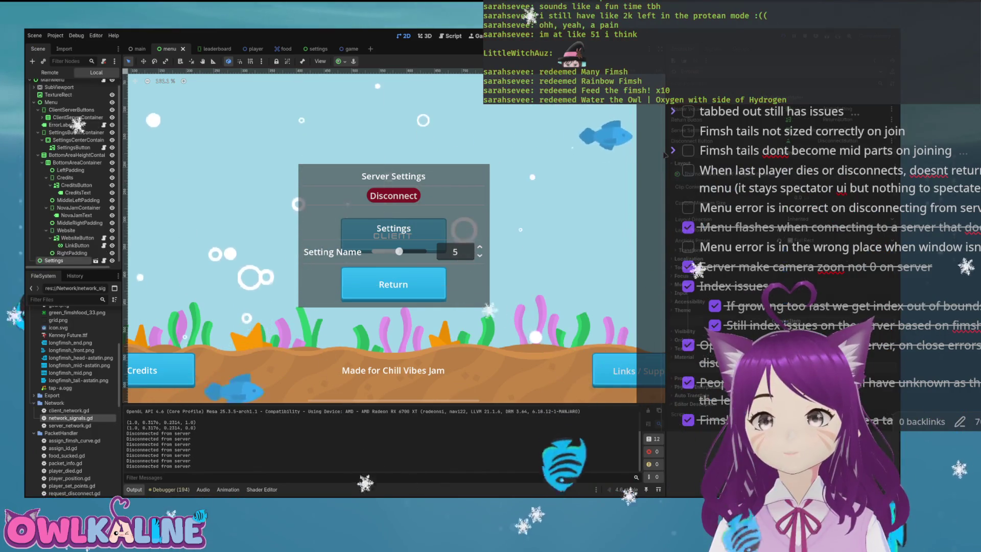
key(F8)
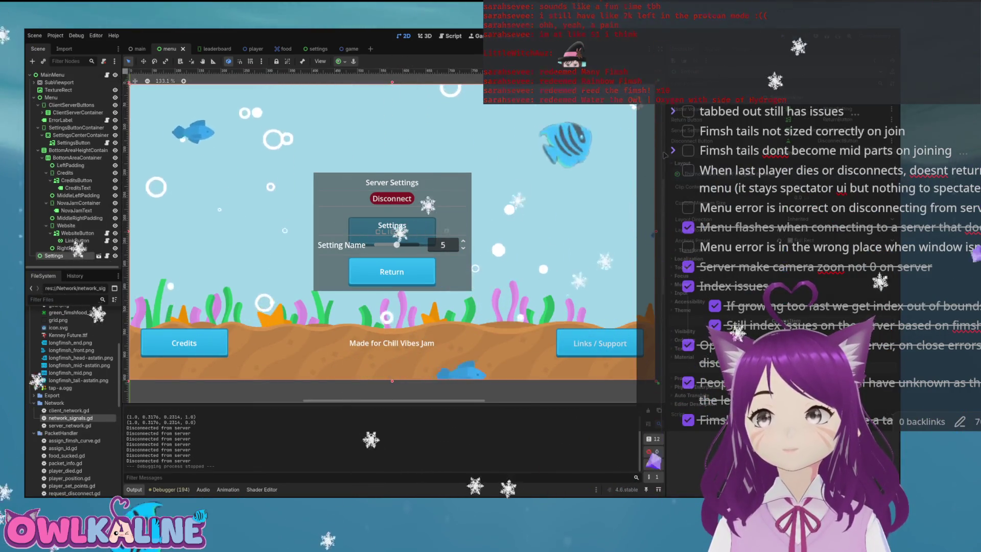
scroll(311, 167, up, 3)
click(412, 256)
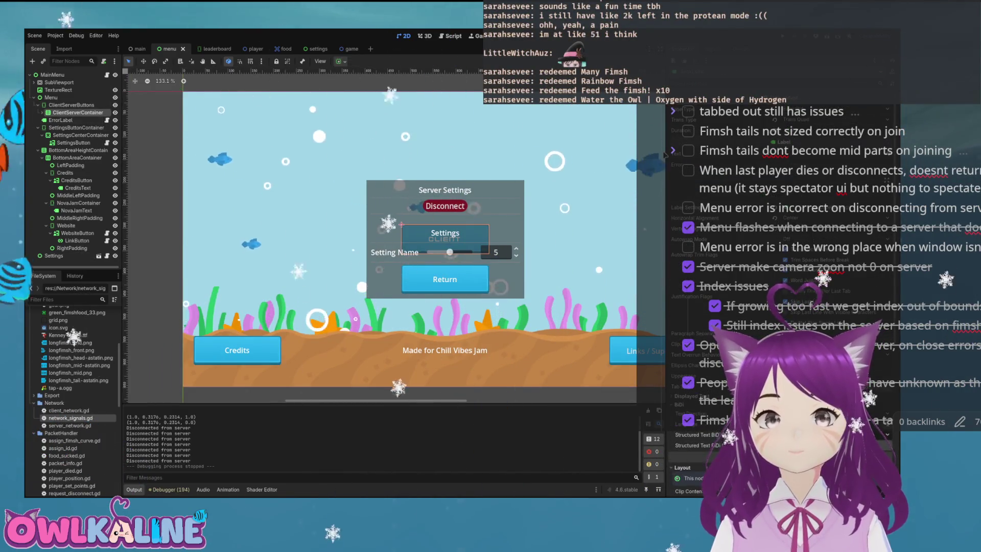
key(Right)
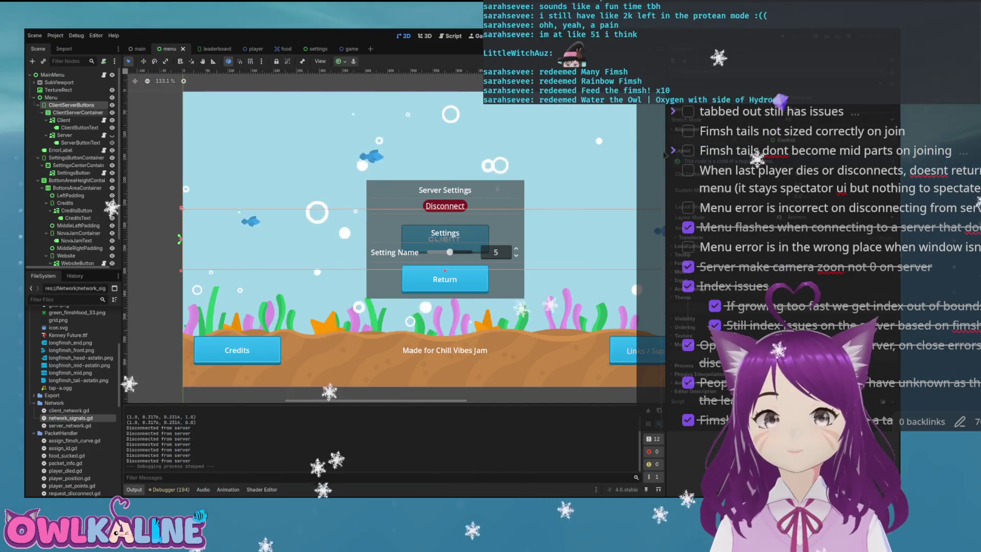
key(Left)
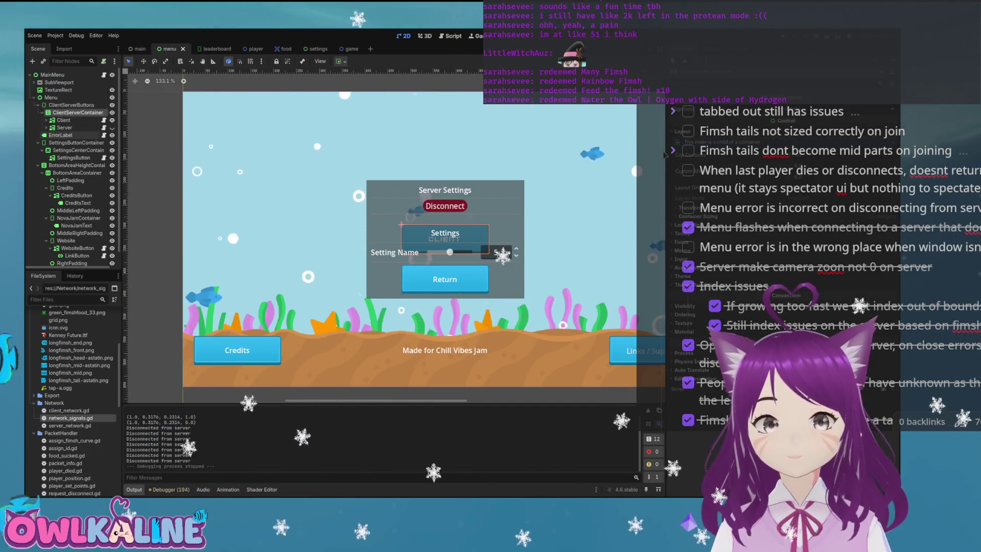
drag(72, 113, 71, 113)
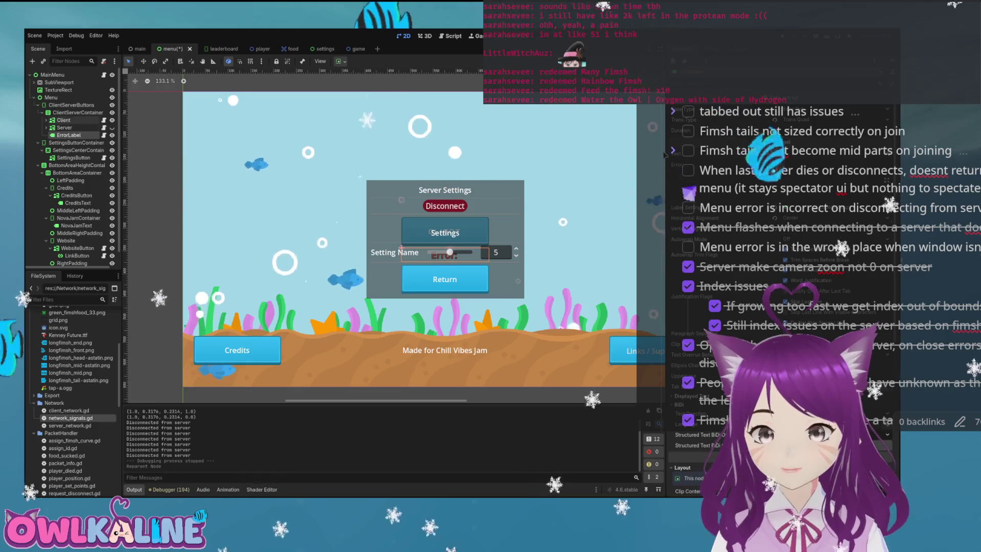
key(Left)
key(Left)
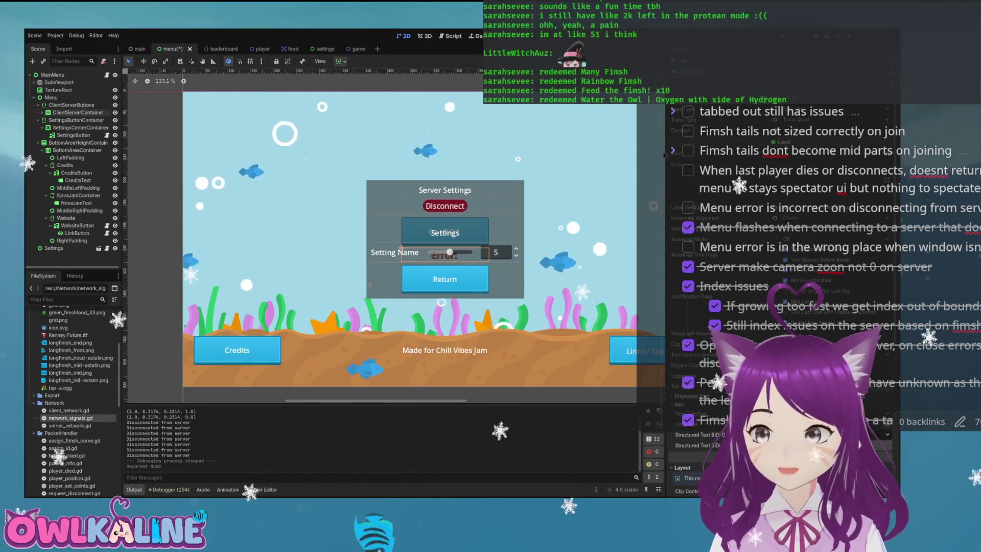
key(F5)
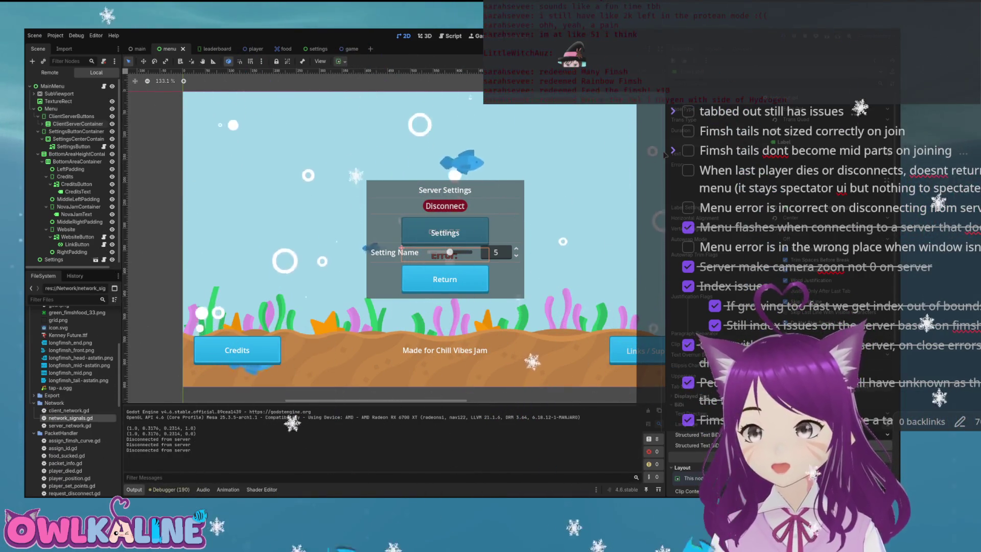
key(F8)
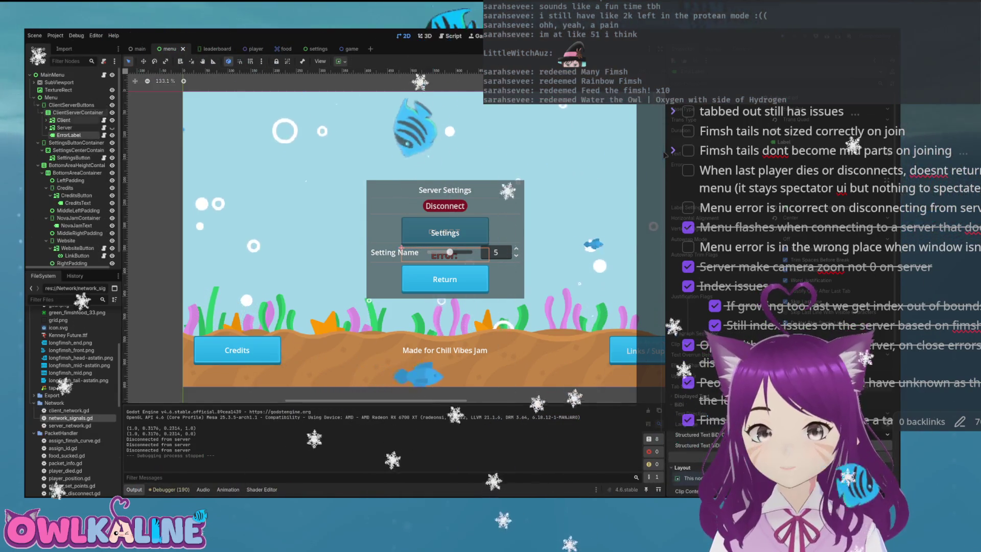
Move ErrorLabel back directly under ClientServerButtons and hide the Settings panel.
drag(68, 135, 72, 109)
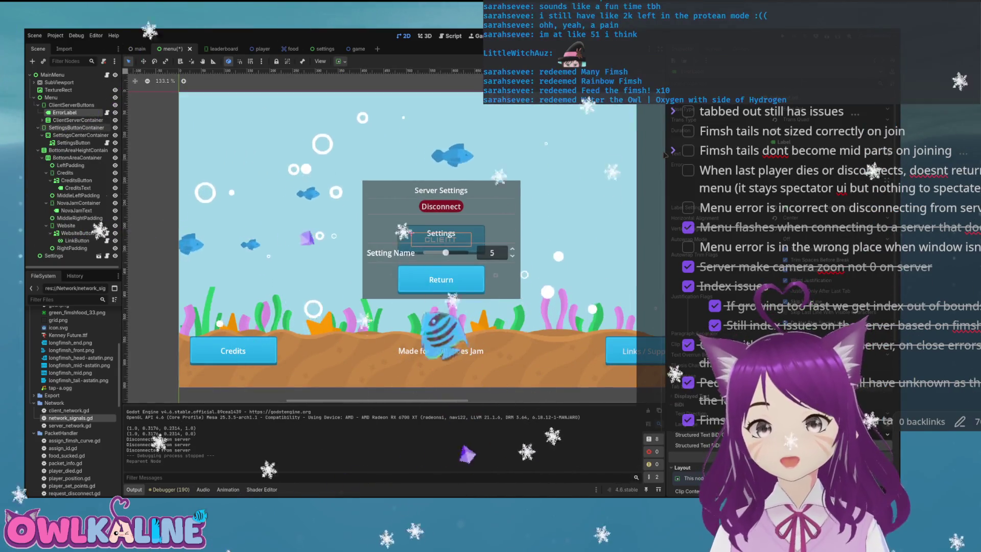
click(42, 128)
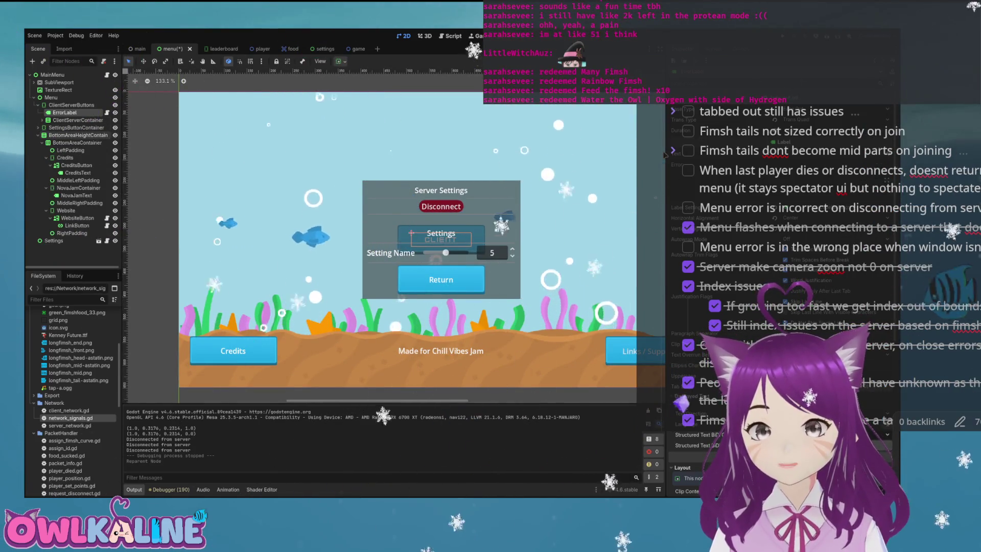
click(38, 135)
click(115, 142)
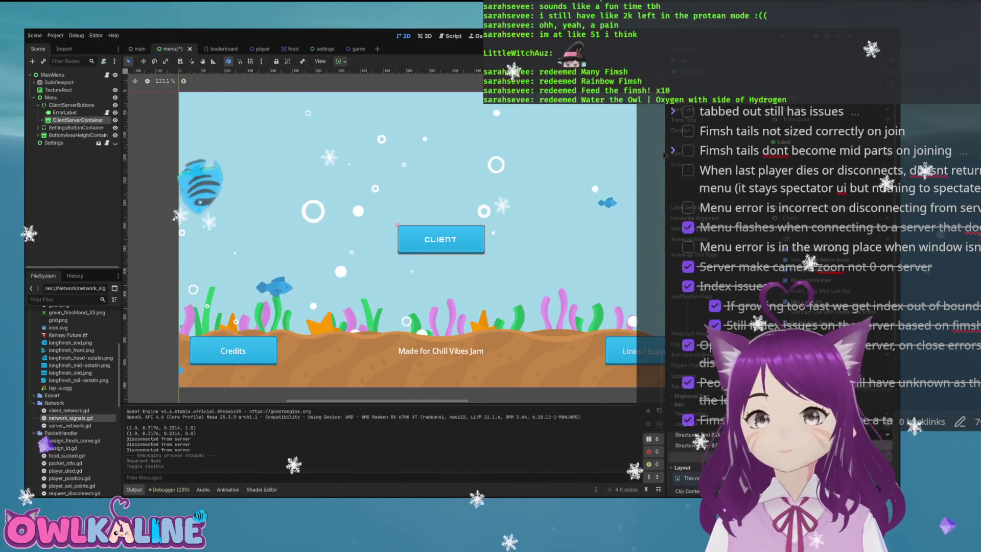
scroll(665, 155, down, 5)
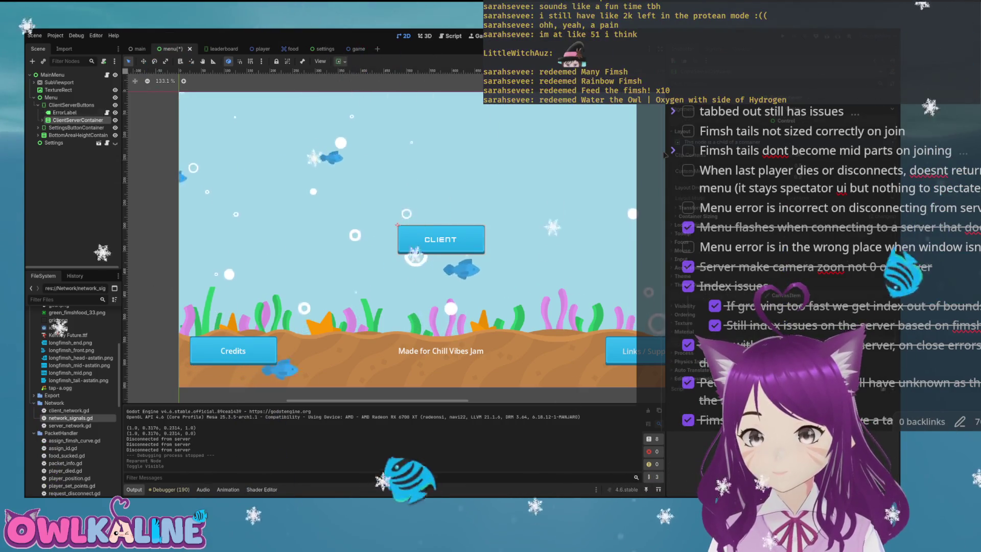
key(Up)
key(f)
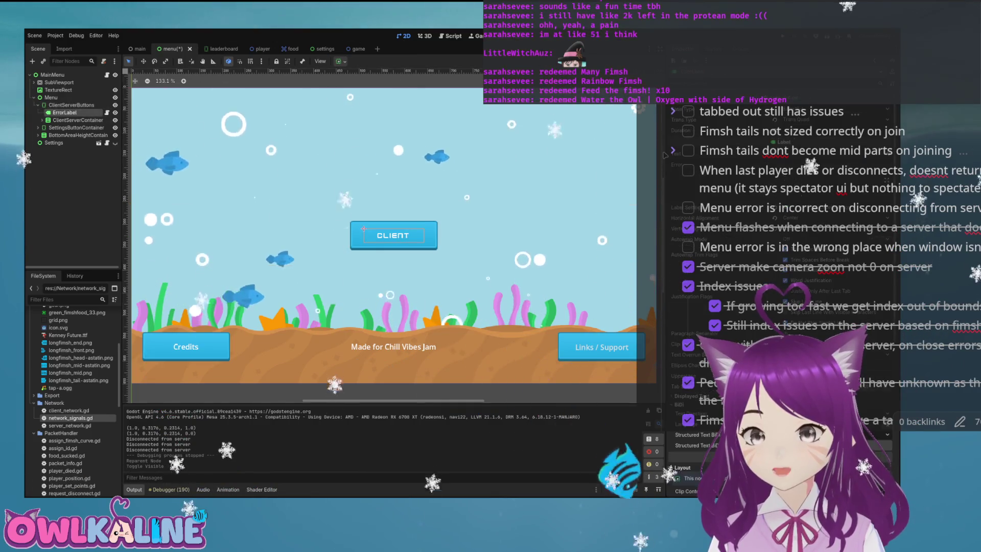
key(Down)
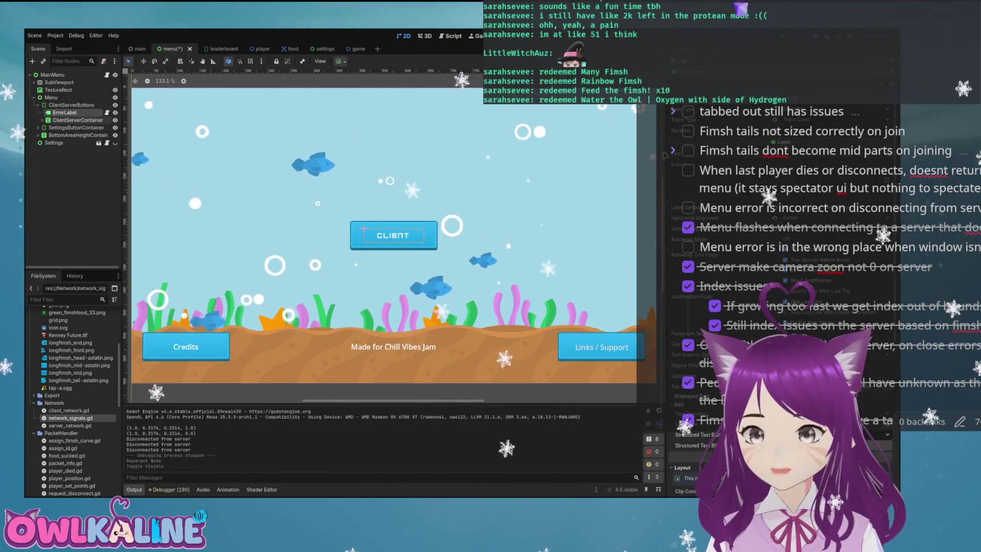
key(Up)
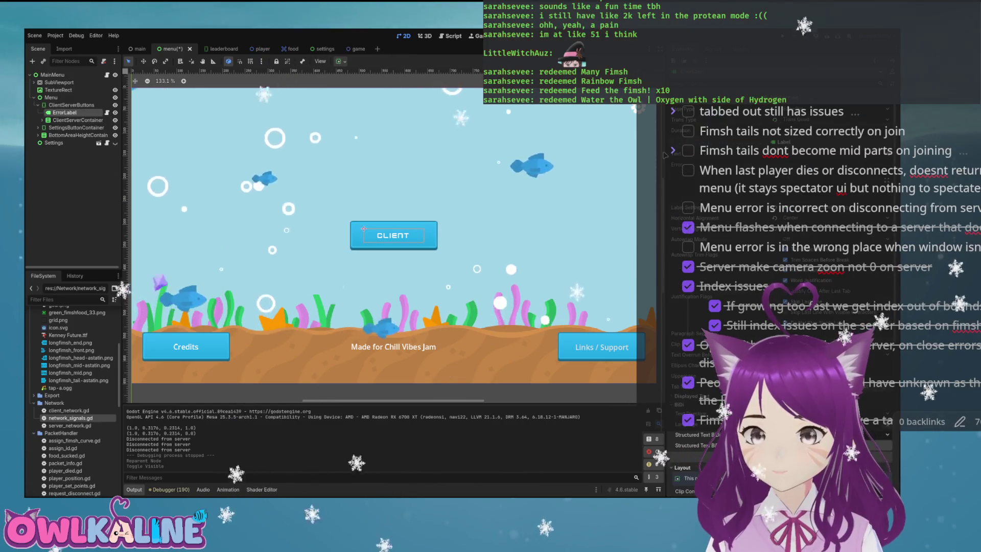
Move ErrorLabel below ClientServerContainer, then put ClientServerContainer into a new VBoxContainer under ClientServerButtons.
drag(64, 112, 76, 127)
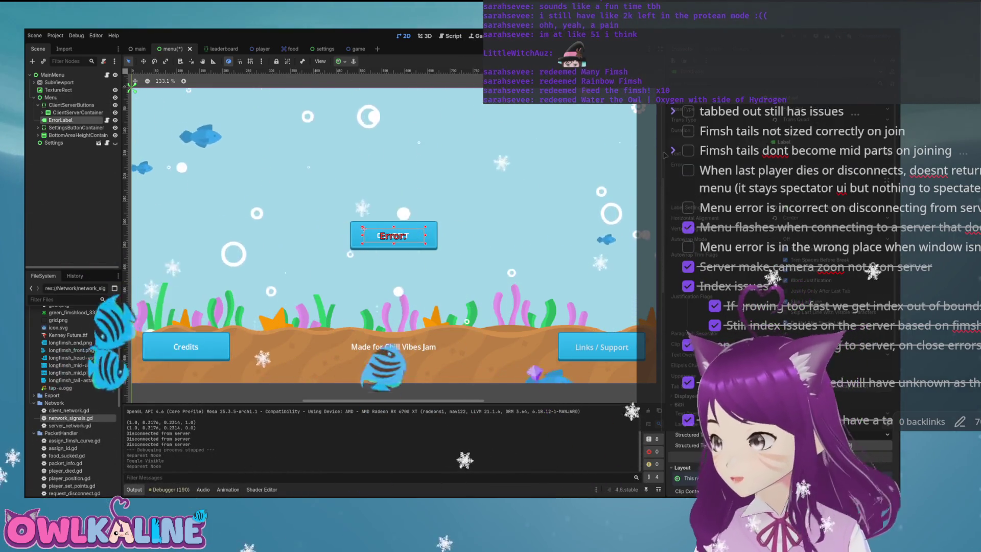
click(72, 105)
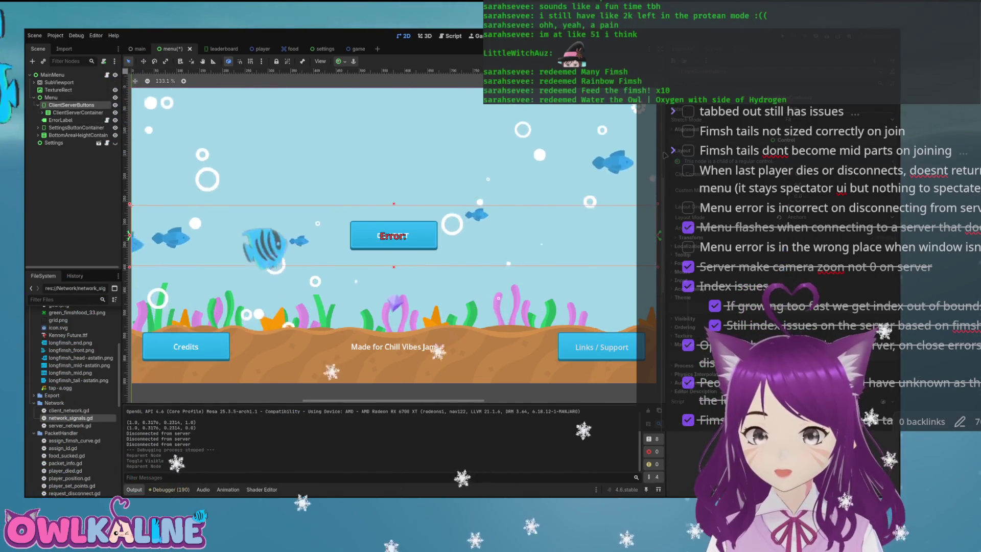
key(Return)
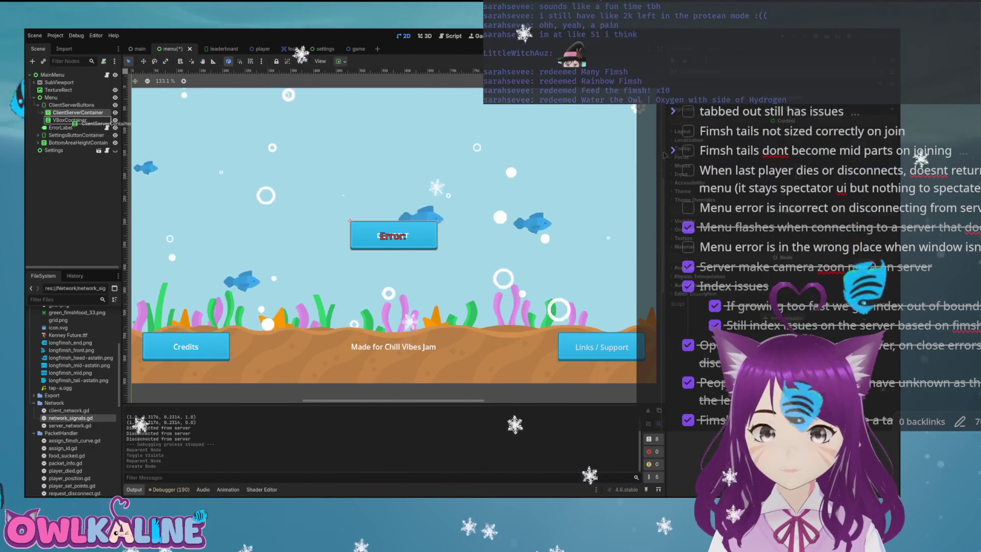
drag(77, 112, 66, 113)
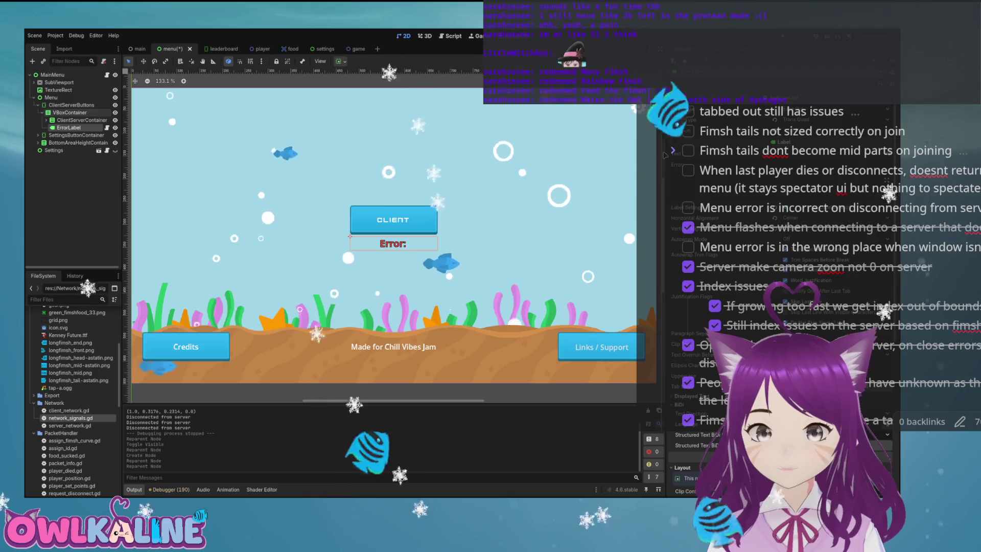
Add a spacer Control above ErrorLabel with a larger minimum height, then run the game.
click(70, 113)
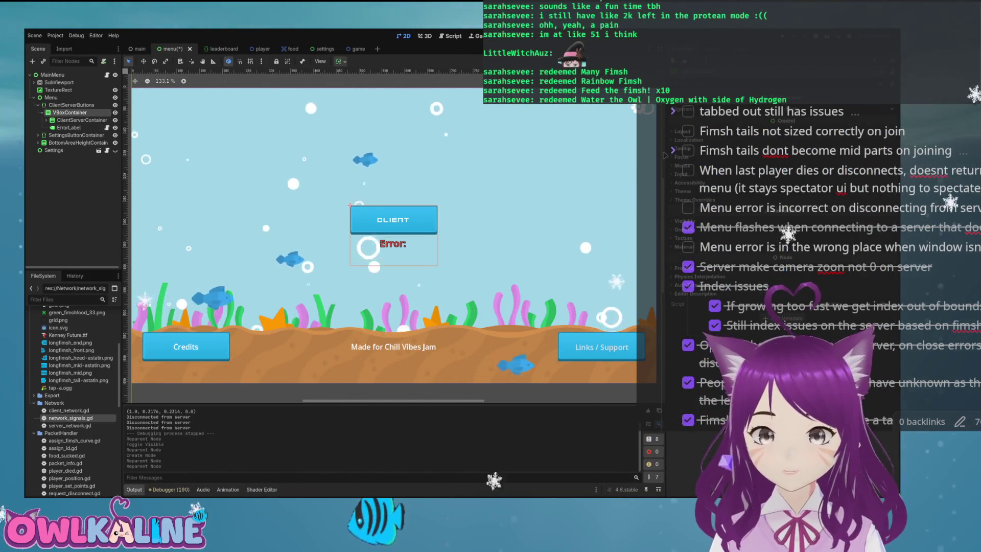
key(Return)
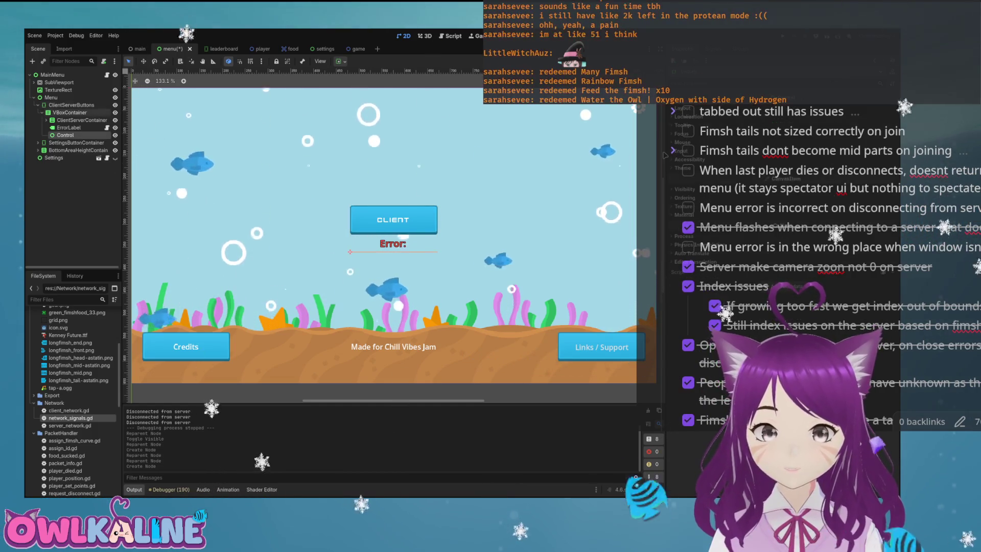
drag(62, 127, 63, 126)
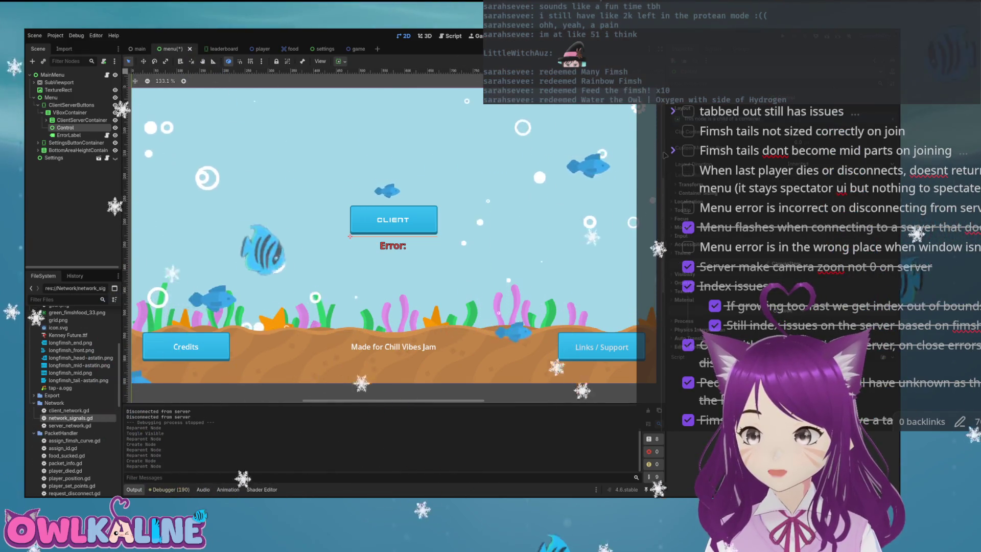
key(Return)
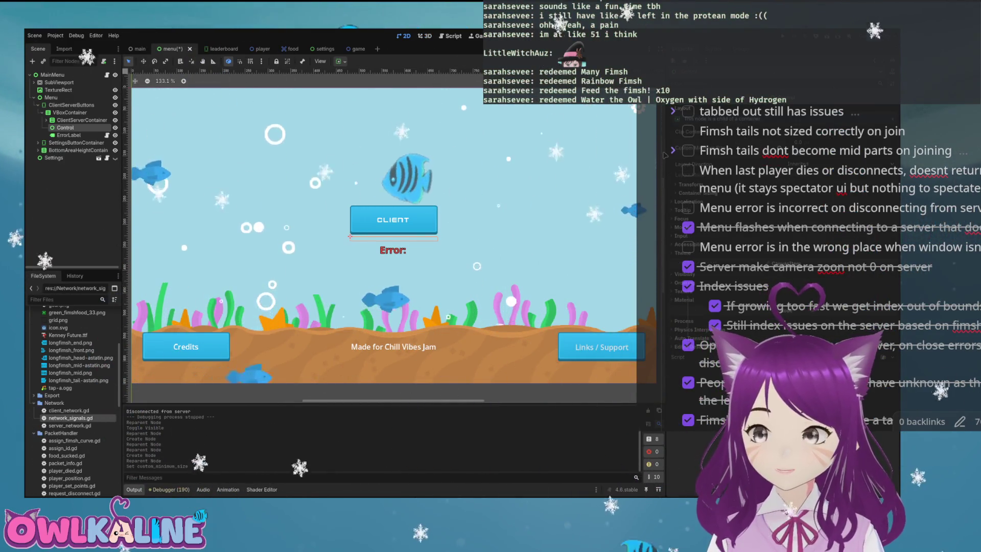
key(F5)
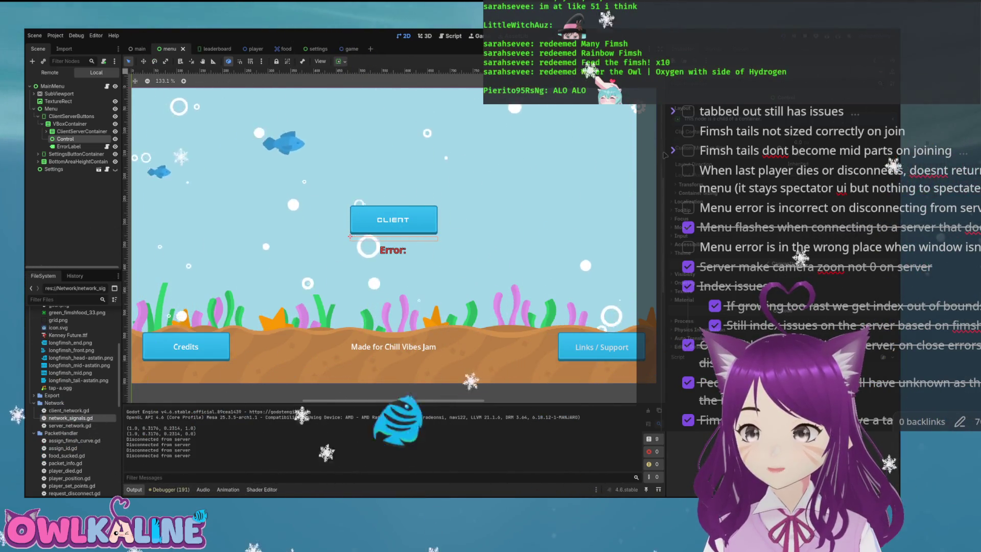
Stop the running game and select the word 'error' in the task note.
key(F8)
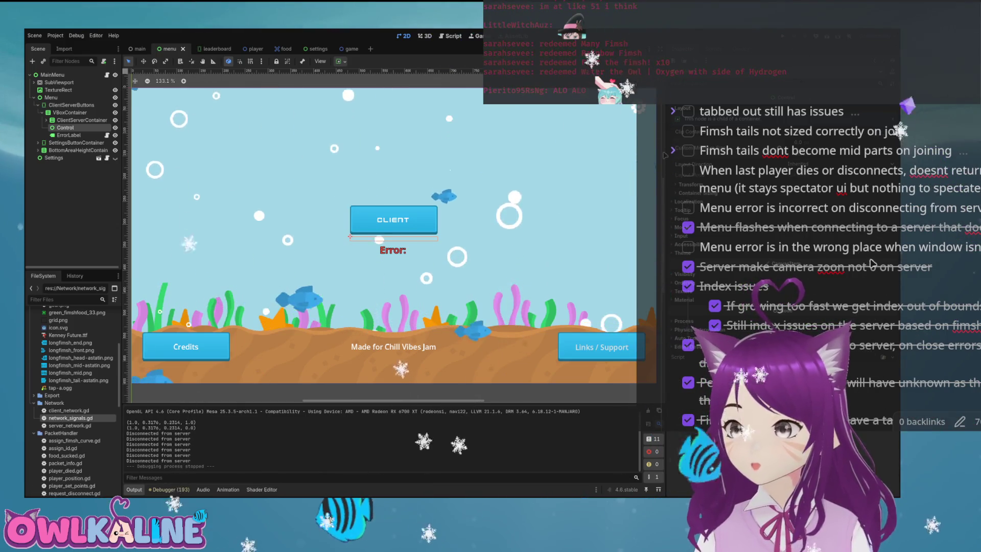
double_click(747, 247)
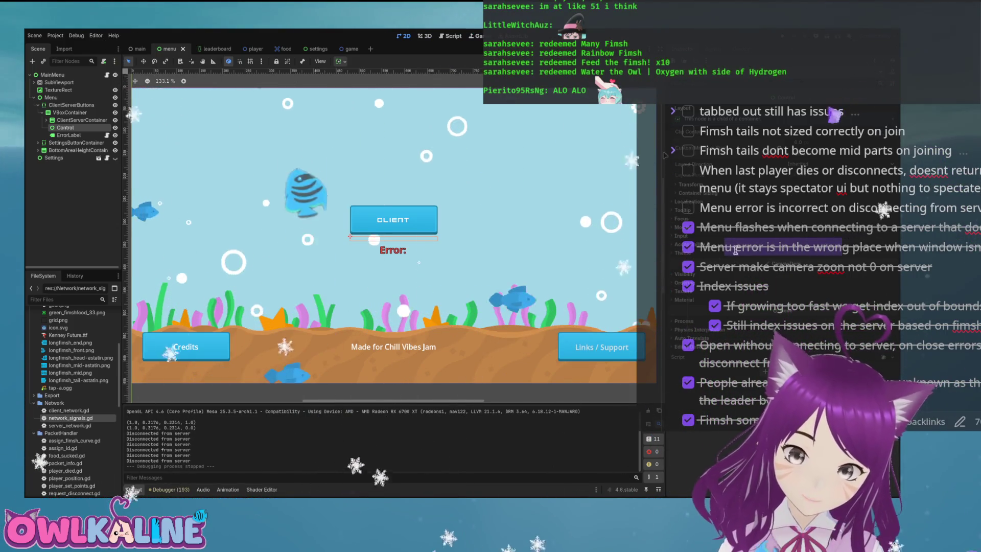
Mark the menu error placement task as done in the notes.
click(754, 249)
key(ctrl+Return)
double_click(792, 209)
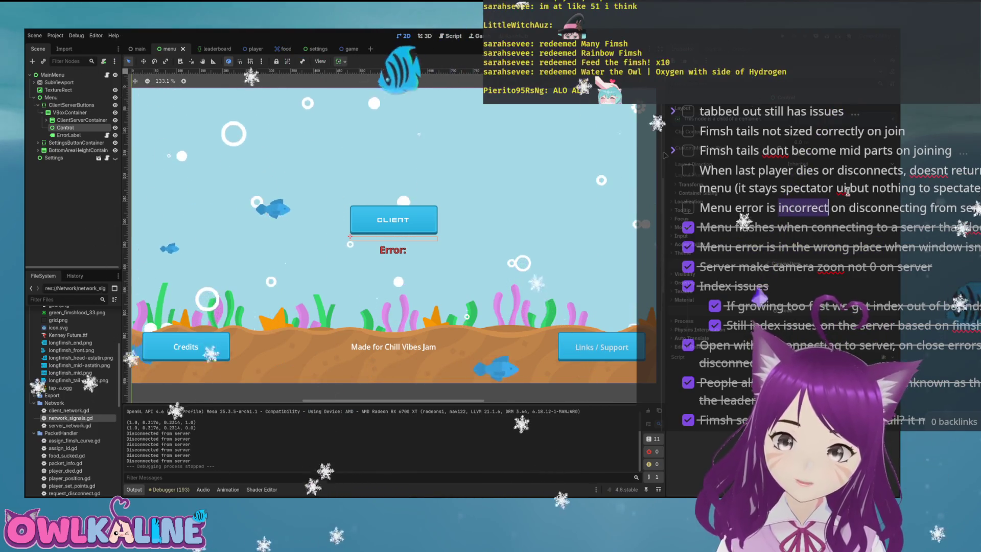
click(918, 226)
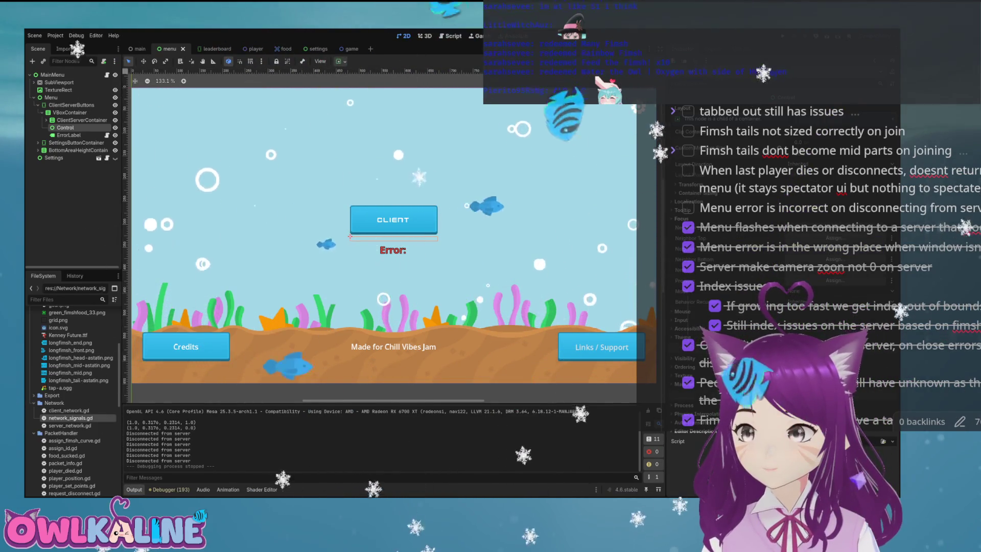
Select the Menu node, then run, stop and rerun the game to reproduce the disconnect.
right_click(369, 235)
click(393, 244)
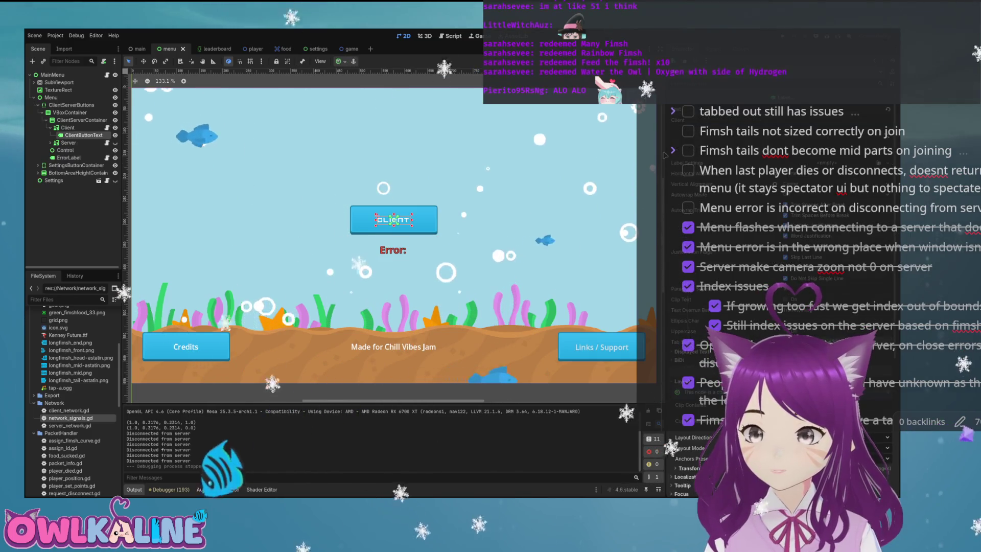
click(51, 97)
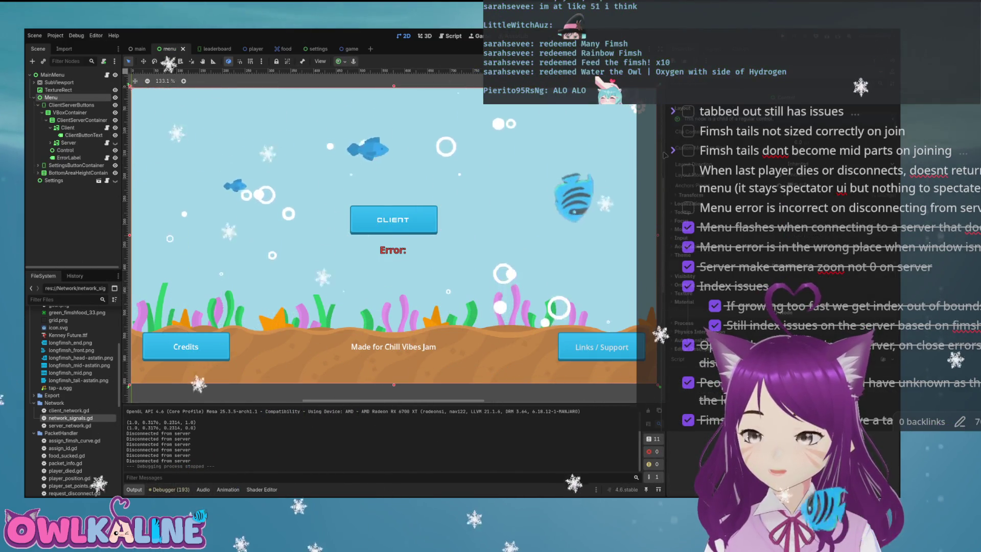
key(F5)
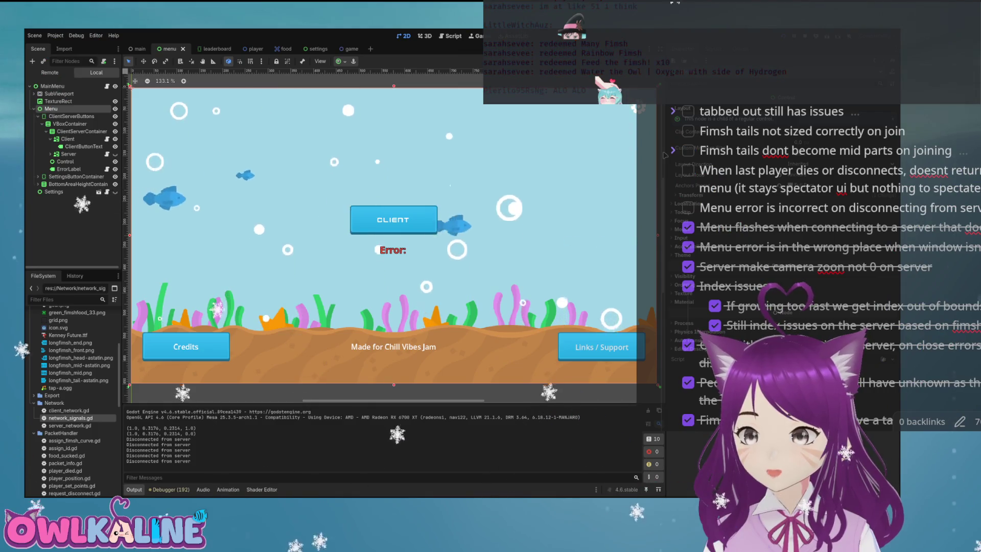
key(F8)
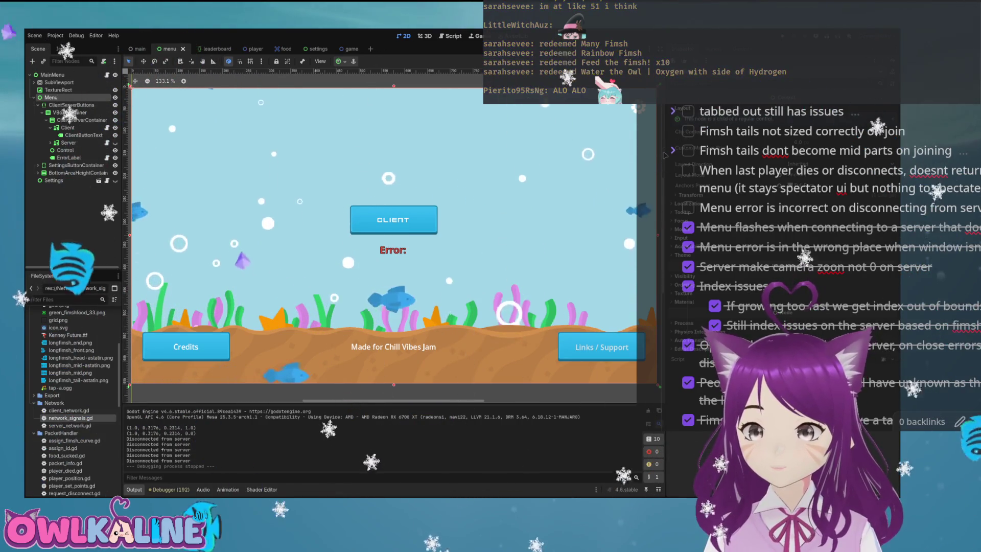
key(F5)
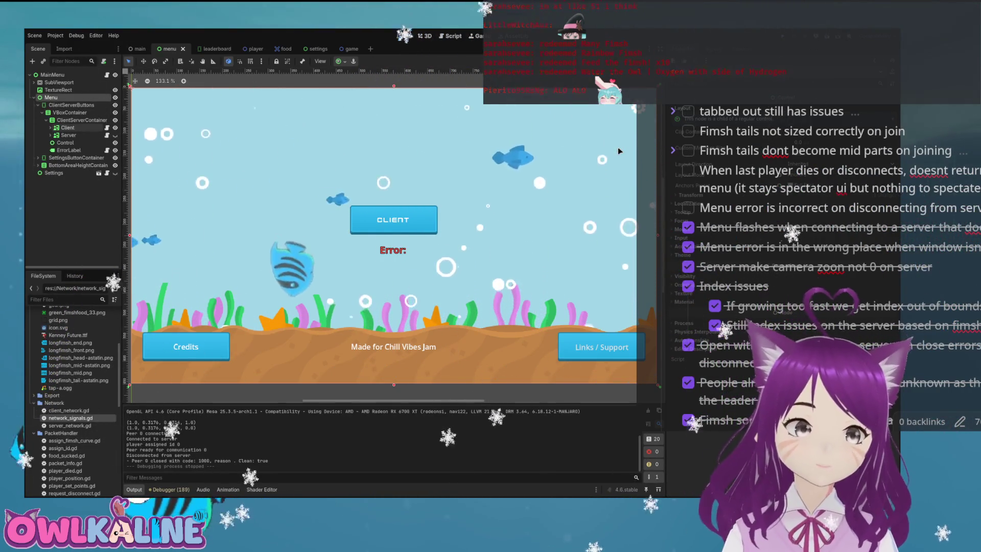
Review menu.gd's server-failure and client 'connect to' error branches, then switch to client_network.gd.
key(ctrl+F3)
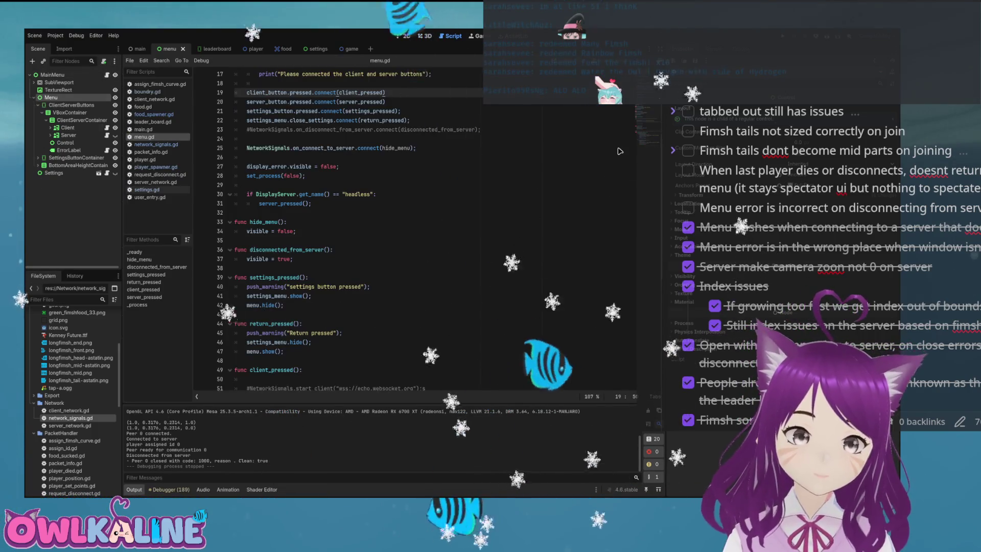
scroll(620, 151, down, 8)
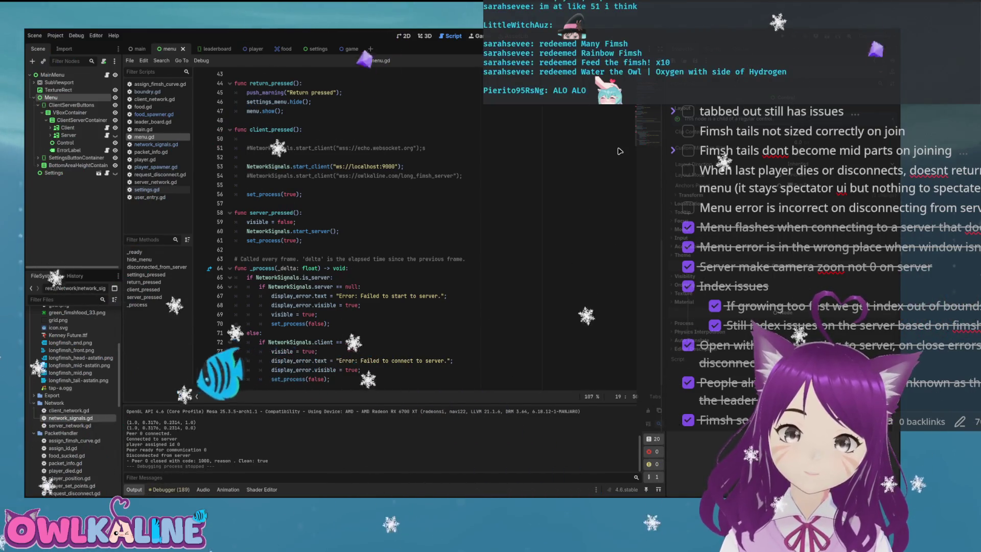
click(317, 314)
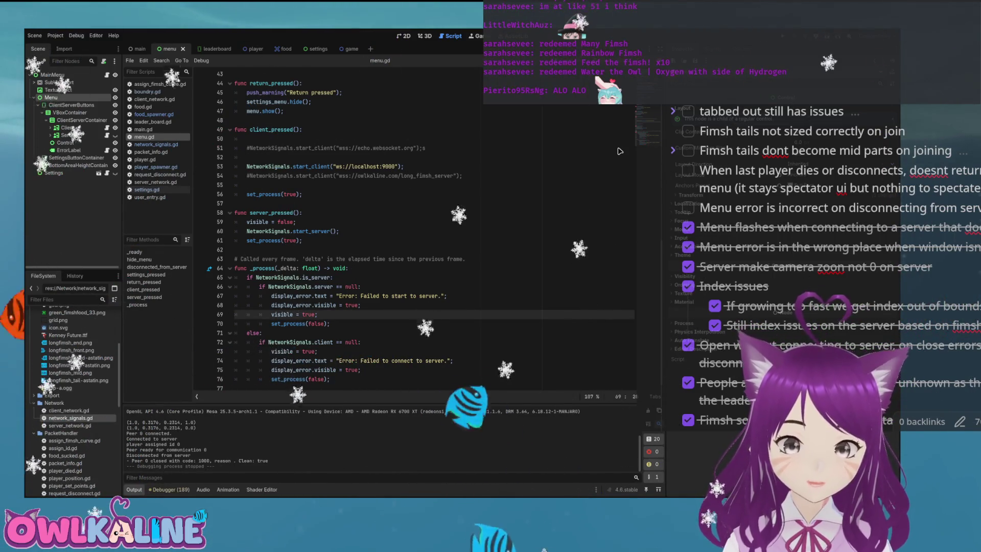
click(385, 361)
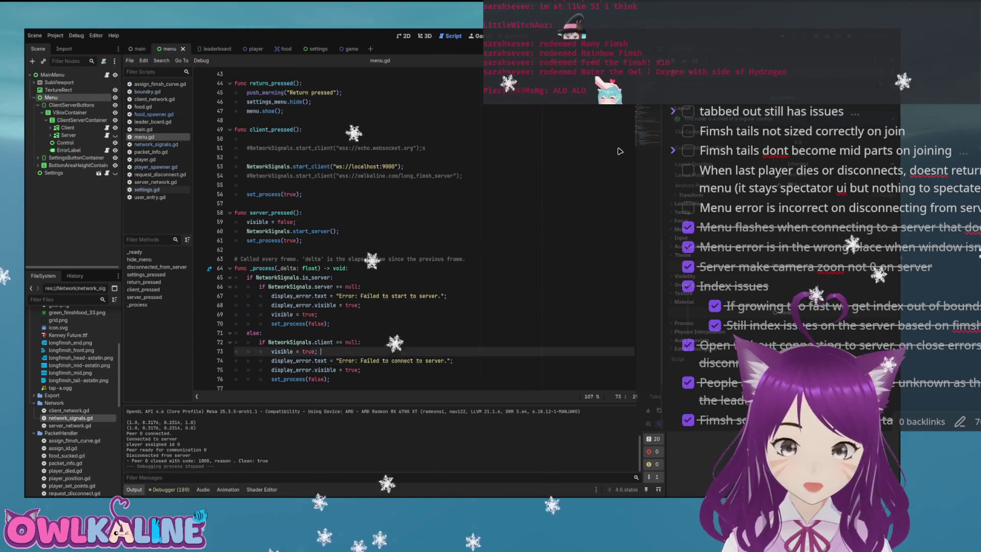
drag(424, 360, 392, 361)
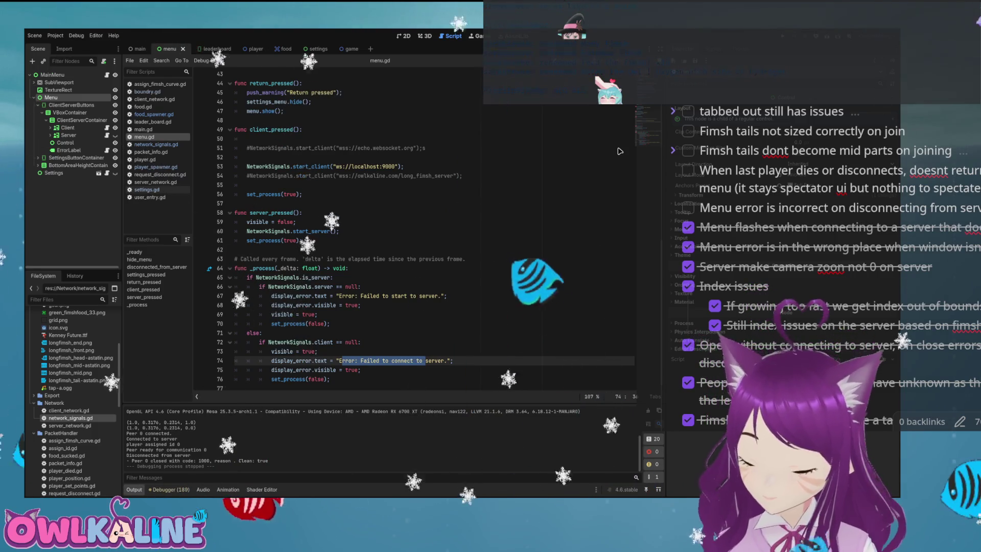
key(Up)
key(Up)
key(Up)
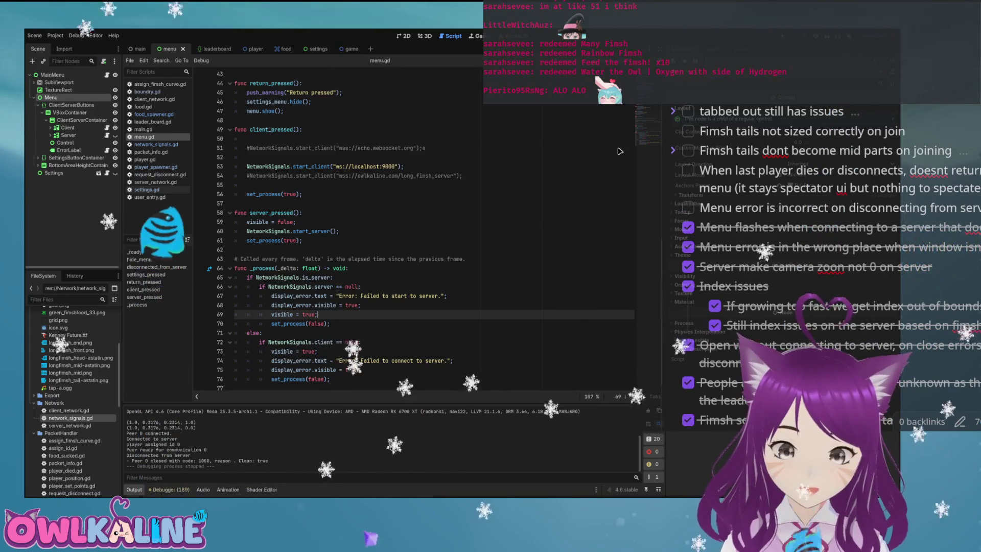
scroll(620, 151, up, 1)
scroll(620, 151, up, 10)
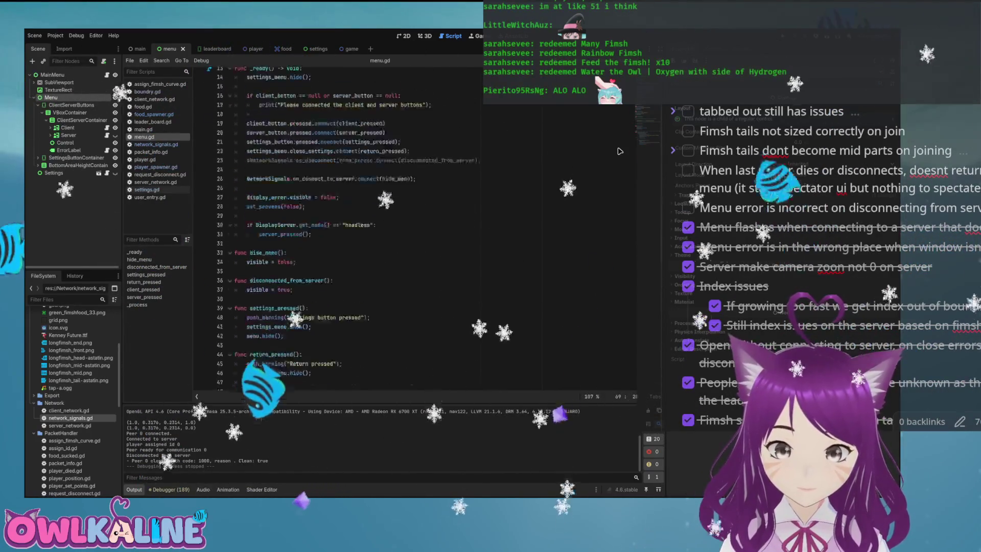
scroll(620, 151, down, 11)
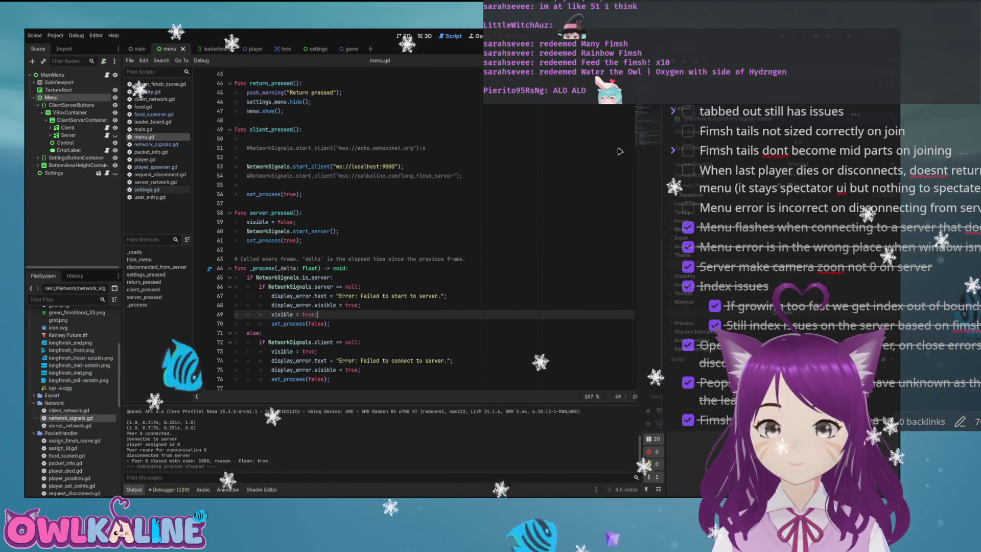
key(alt+Left)
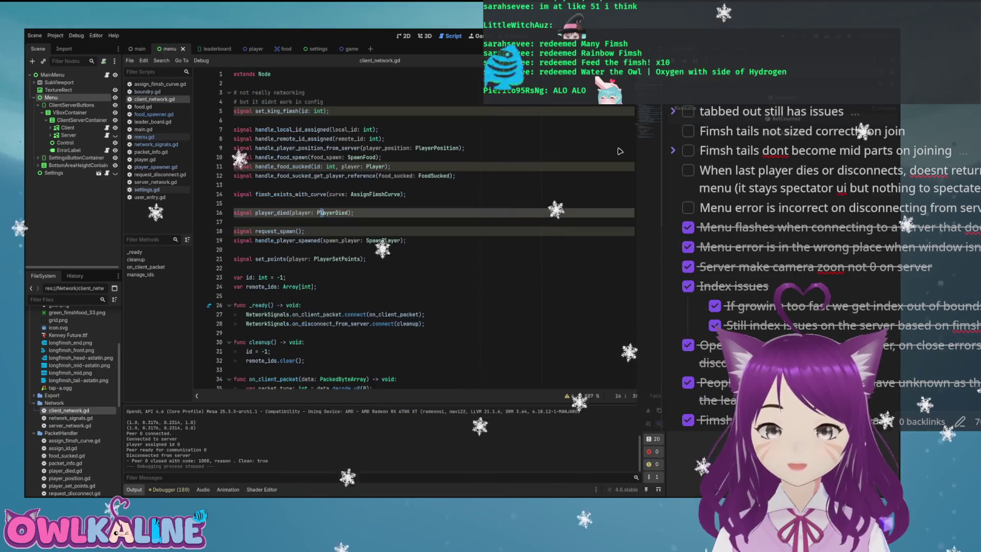
Scroll through client_network.gd to read its code.
scroll(620, 151, down, 5)
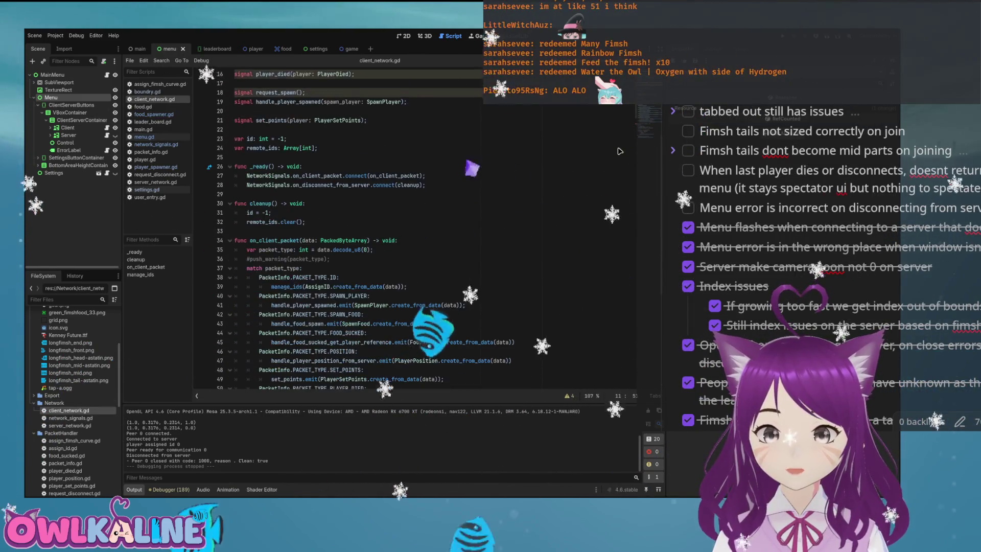
scroll(620, 151, down, 2)
scroll(620, 151, down, 4)
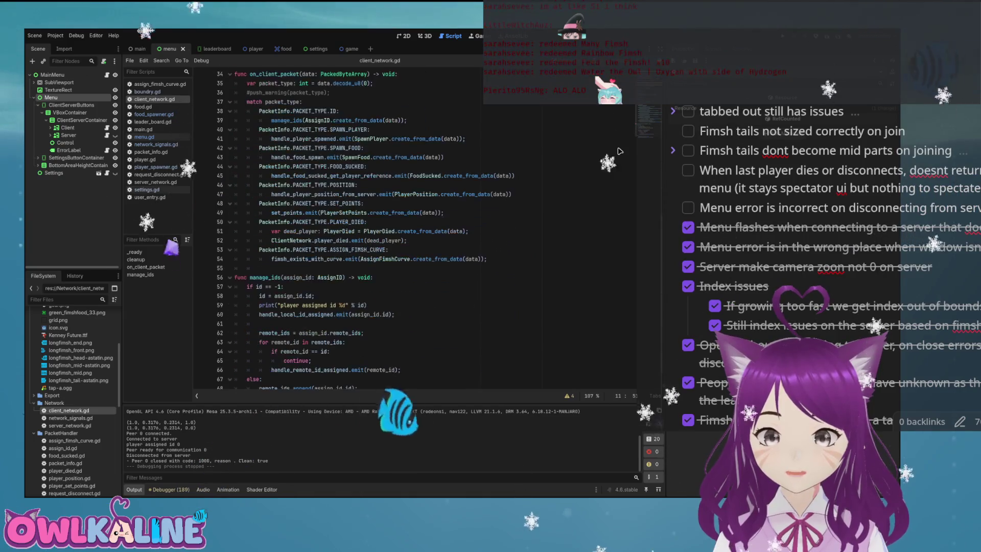
scroll(620, 152, down, 1)
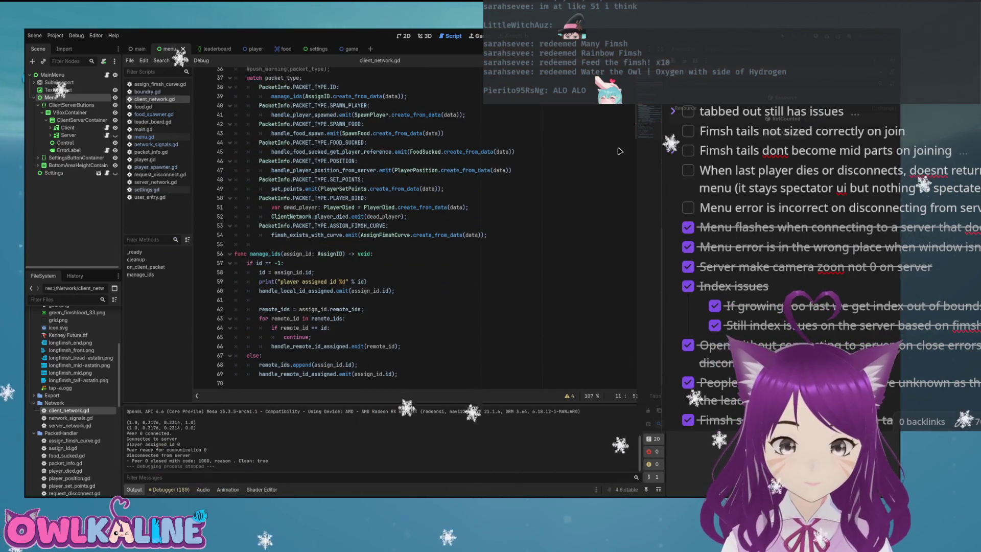
scroll(620, 151, up, 12)
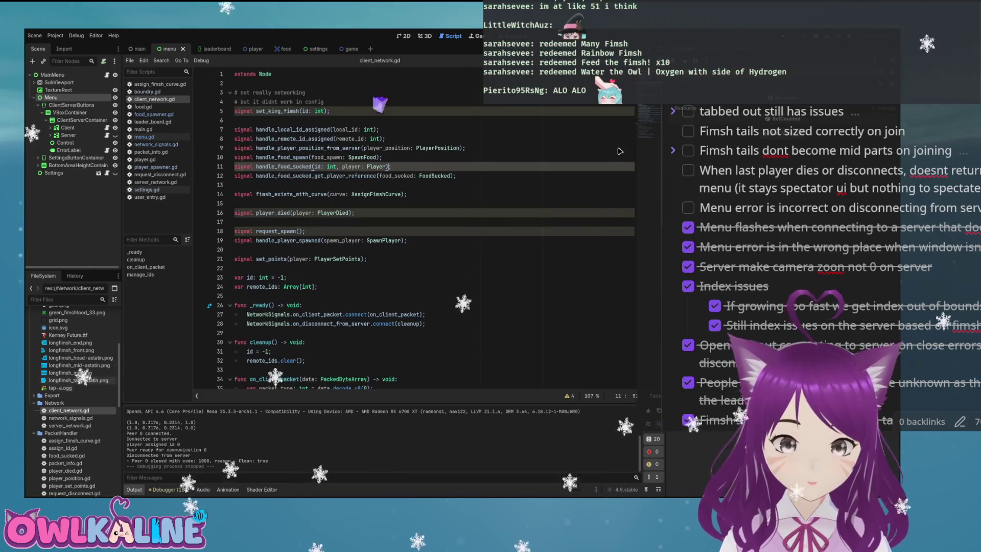
Switch to network_signals.gd and place the cursor at the end of start_client's if err: line.
key(alt+Left)
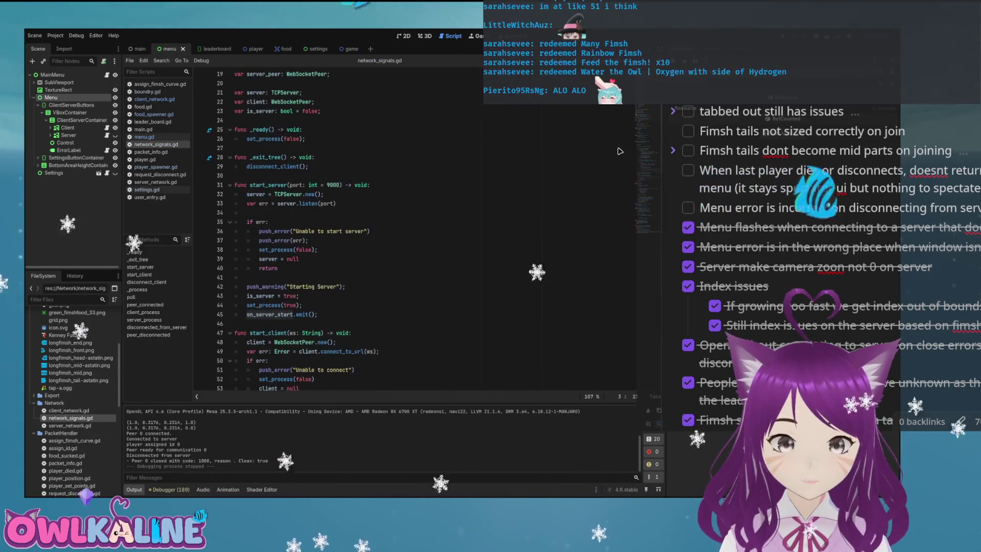
scroll(620, 152, down, 1)
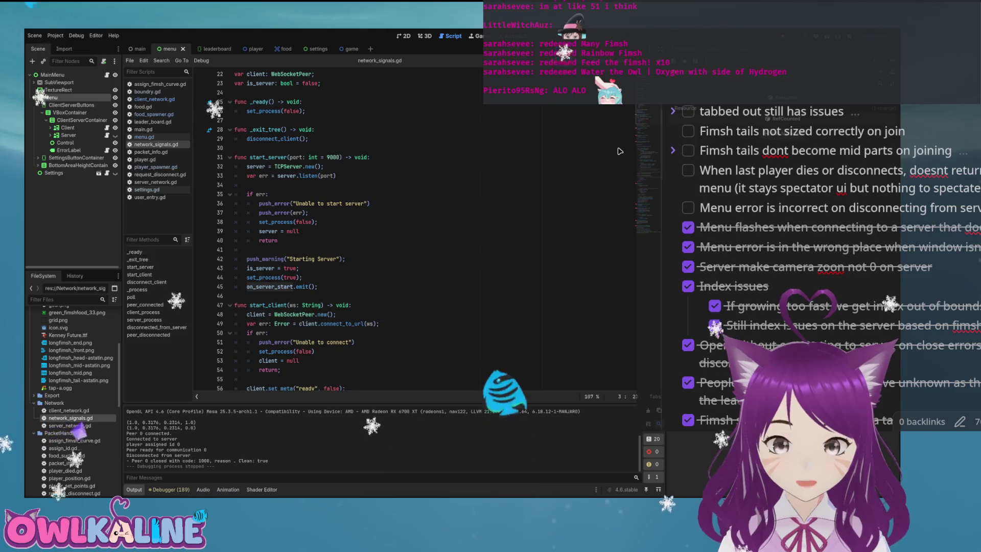
scroll(620, 152, down, 4)
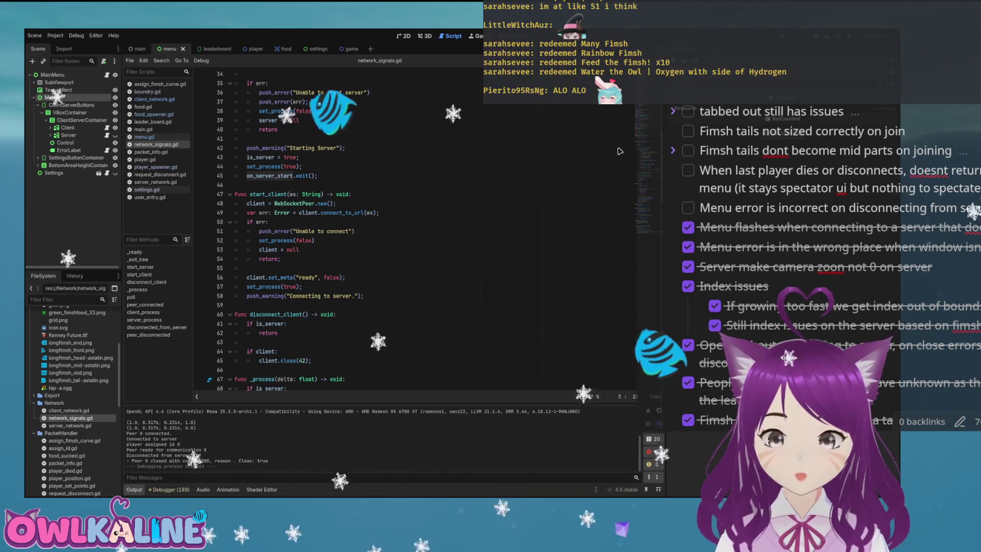
scroll(620, 151, down, 2)
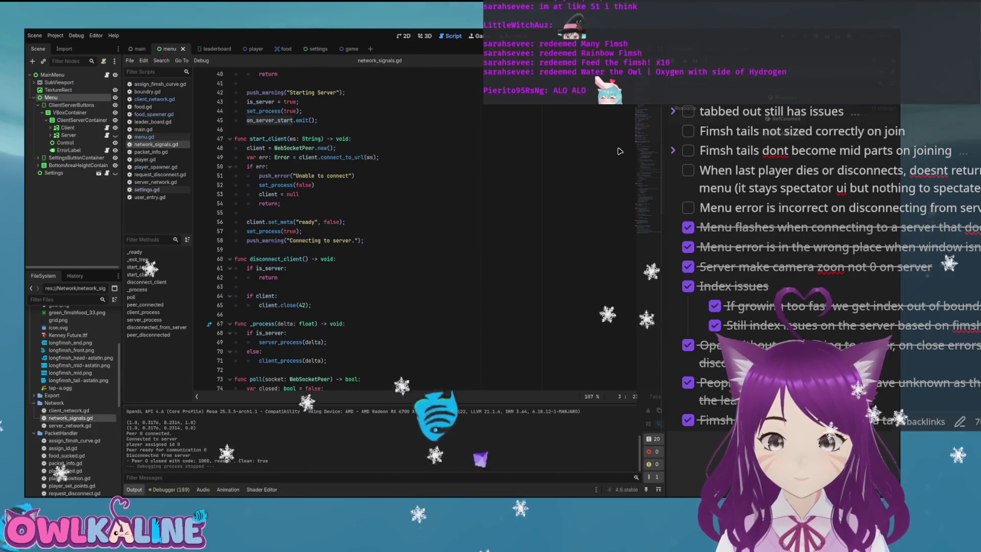
key(shift+Down)
key(shift+Down)
key(shift+Down)
key(Left)
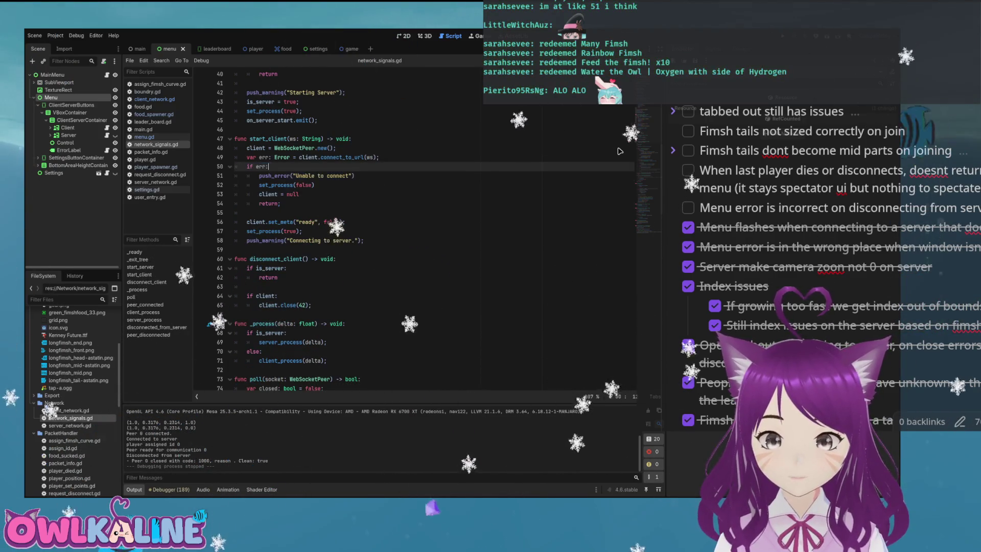
key(Up)
key(End)
key(Return)
key(Return)
text(#)
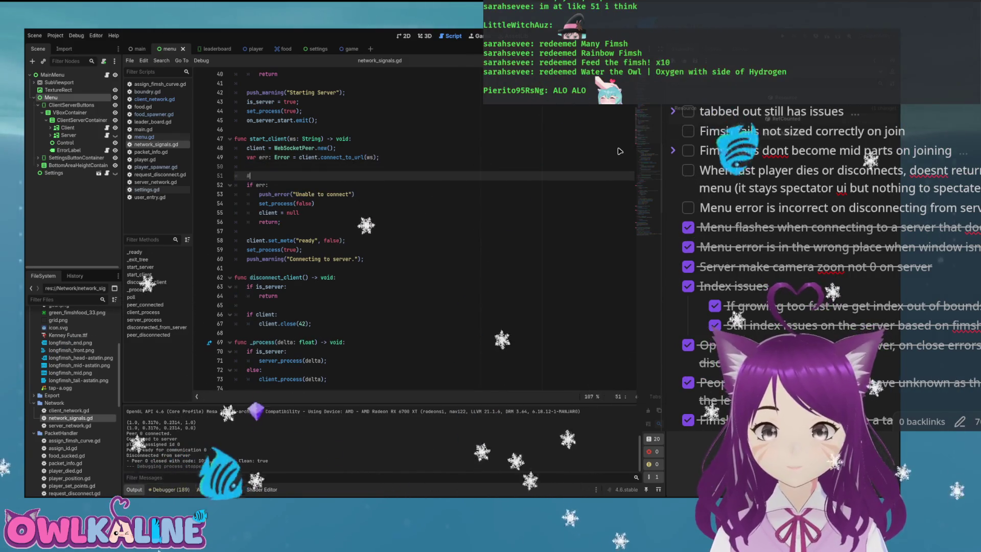
text( This never happens)
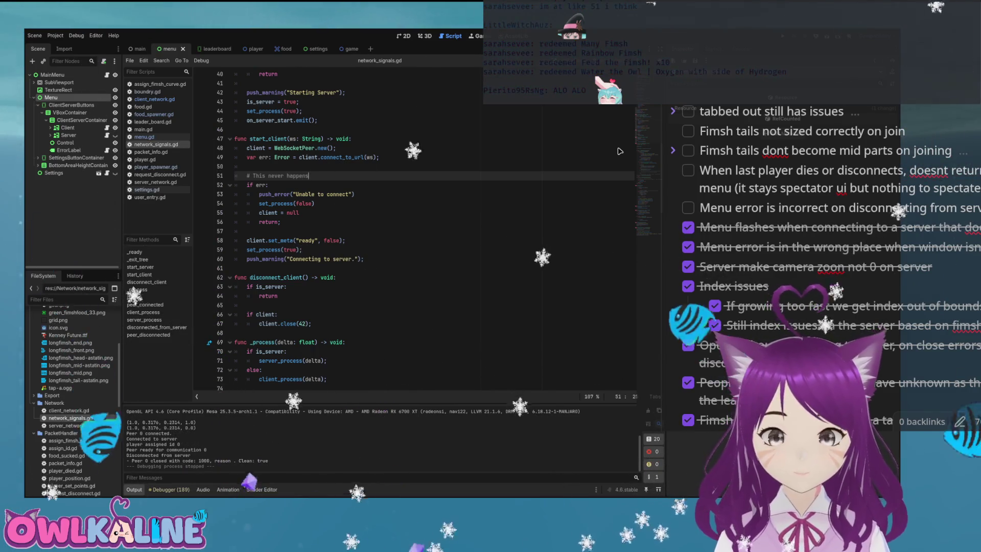
scroll(620, 152, down, 8)
scroll(620, 152, down, 13)
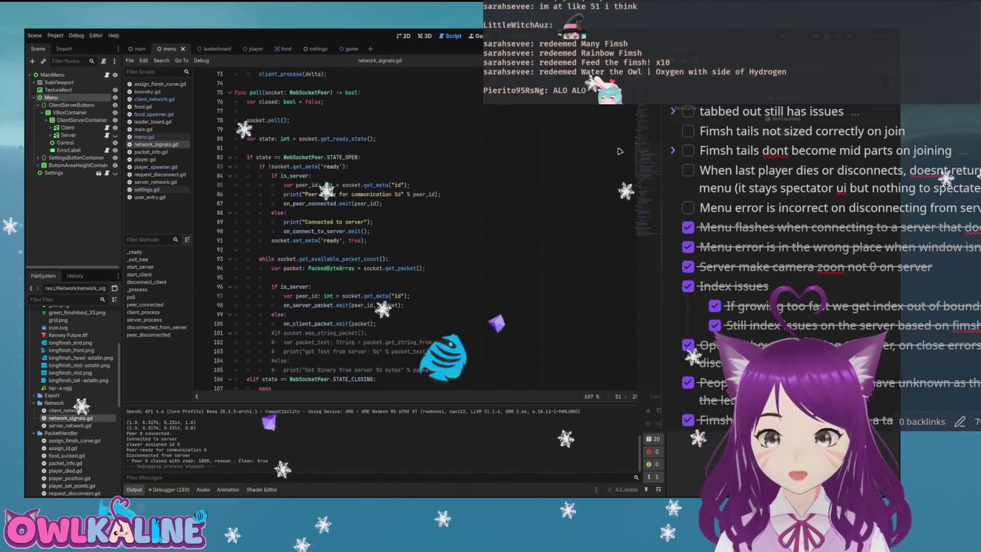
scroll(620, 151, up, 18)
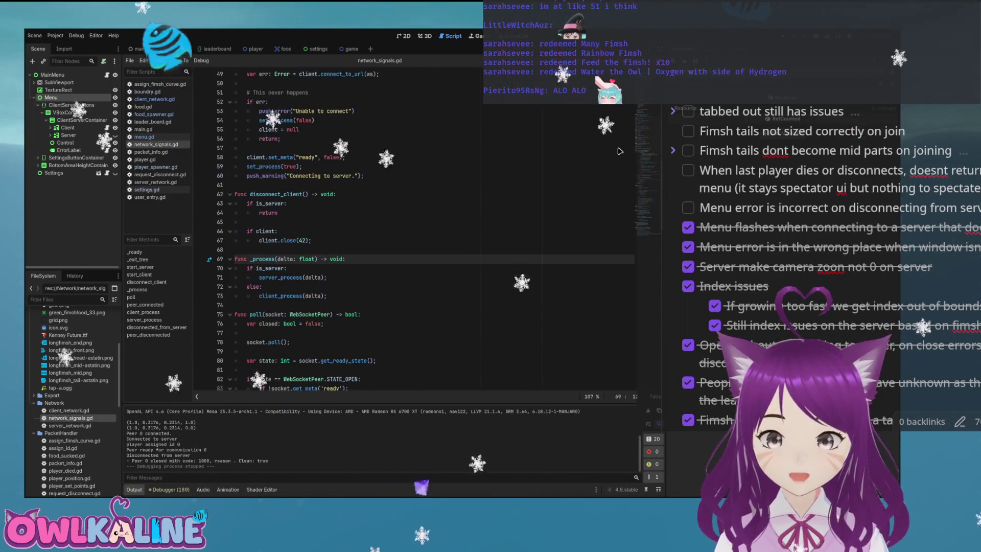
key(Down)
key(Down)
key(Down)
scroll(620, 151, down, 15)
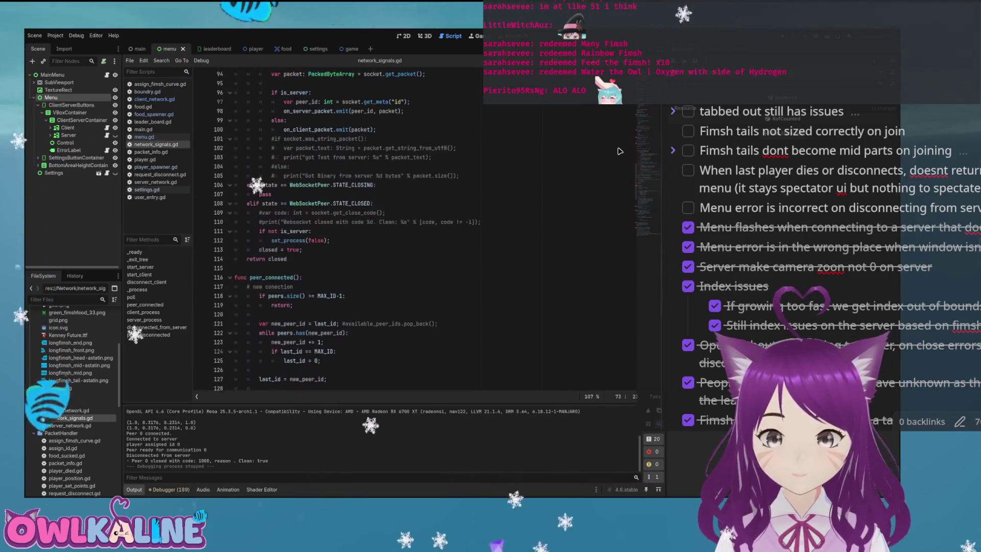
scroll(620, 152, down, 9)
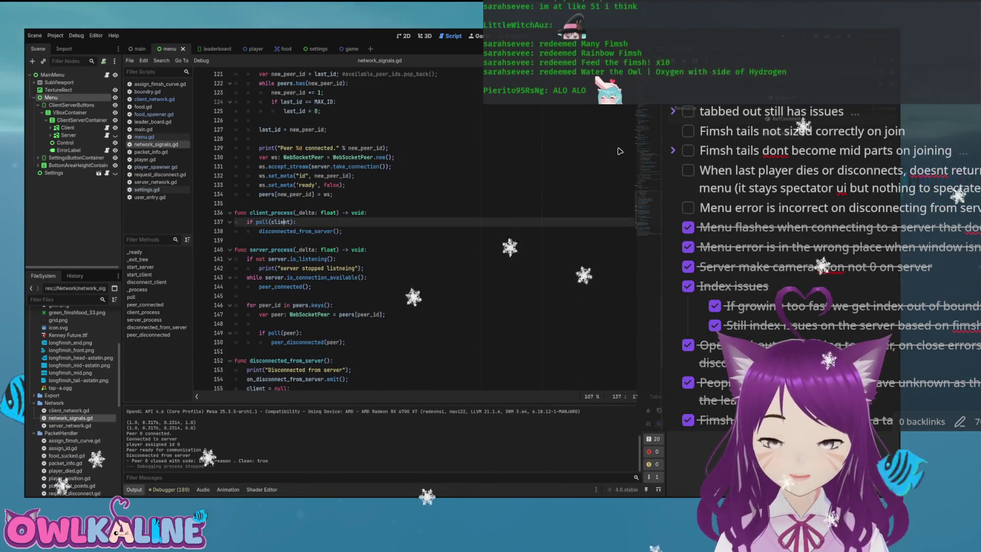
scroll(620, 151, up, 20)
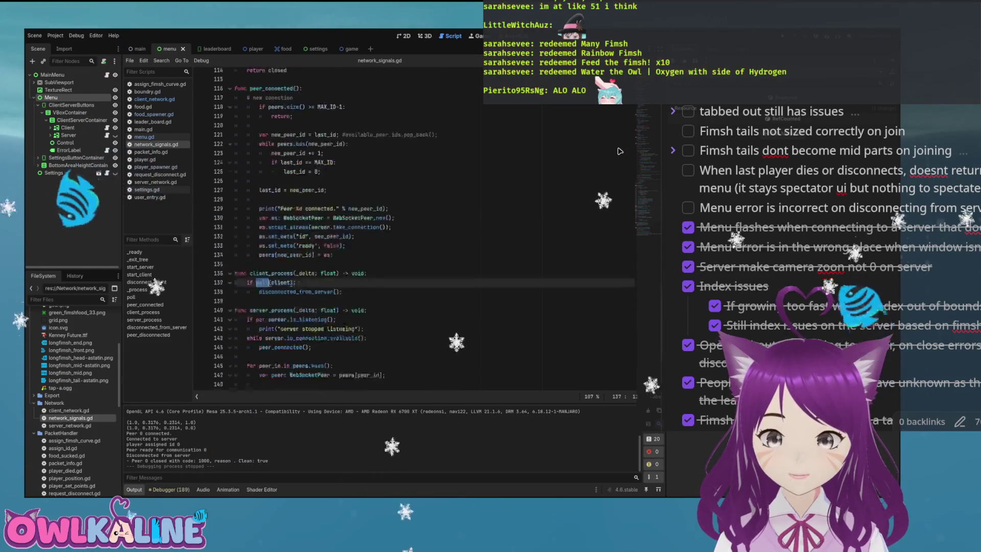
scroll(618, 149, down, 5)
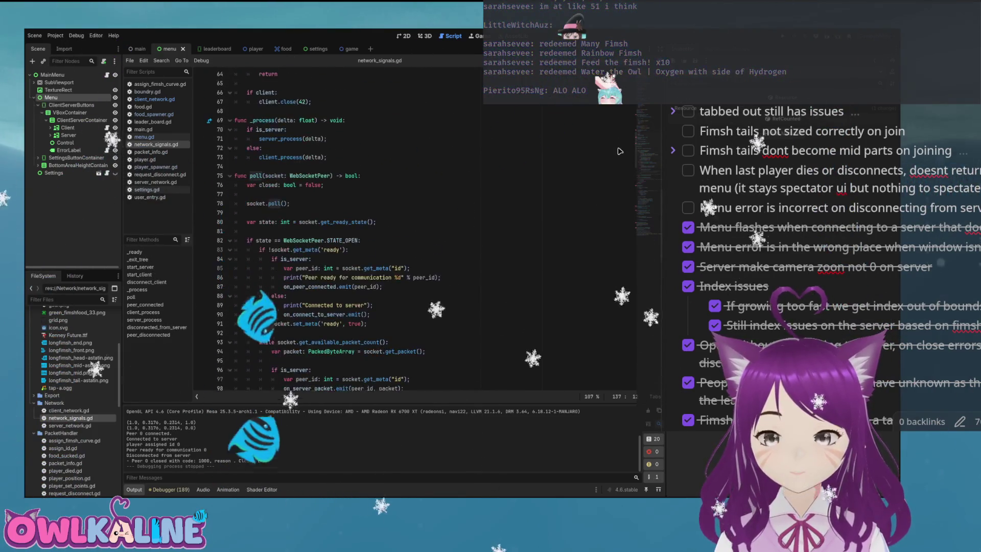
scroll(620, 152, down, 2)
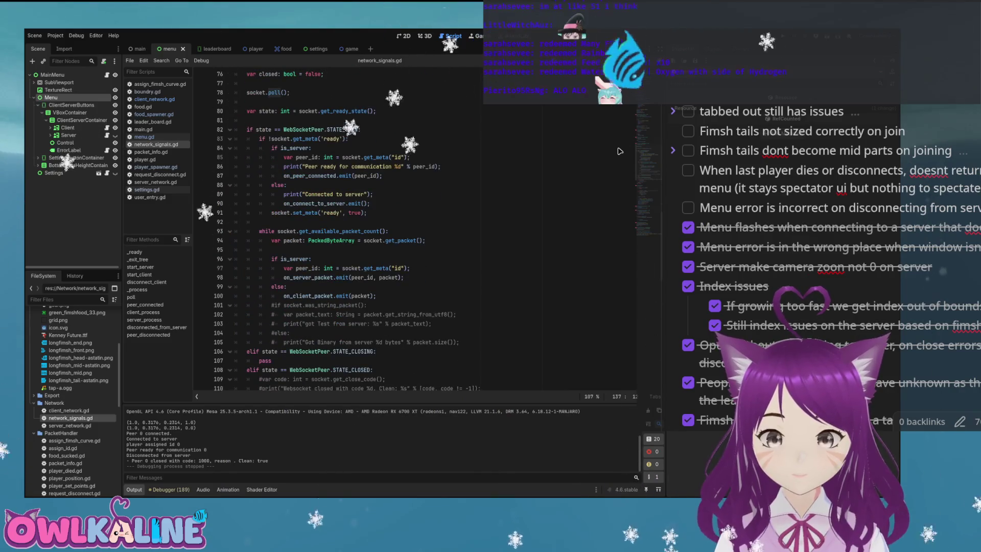
scroll(620, 151, down, 2)
click(620, 278)
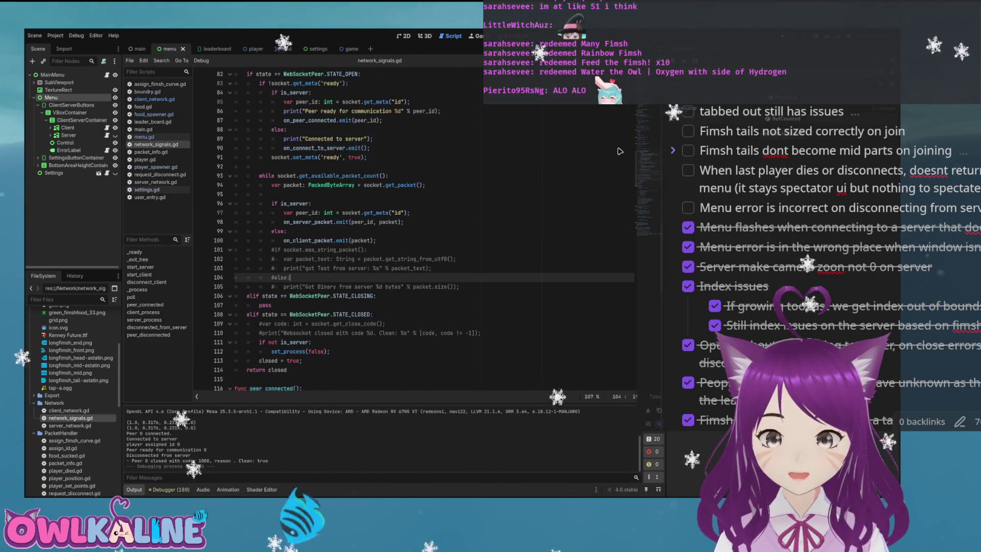
key(Down)
key(Down)
key(Down)
scroll(620, 151, down, 2)
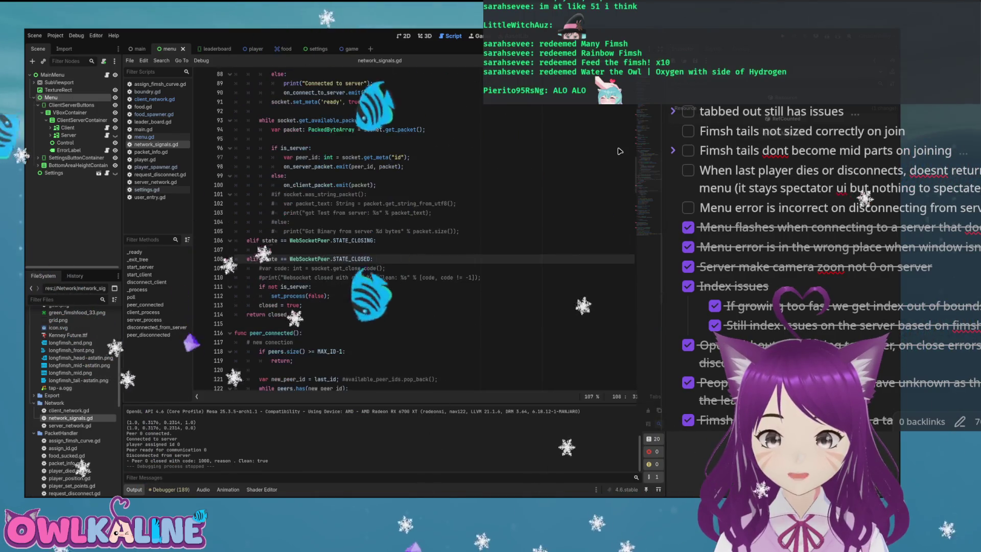
key(Down)
key(Down)
key(Down)
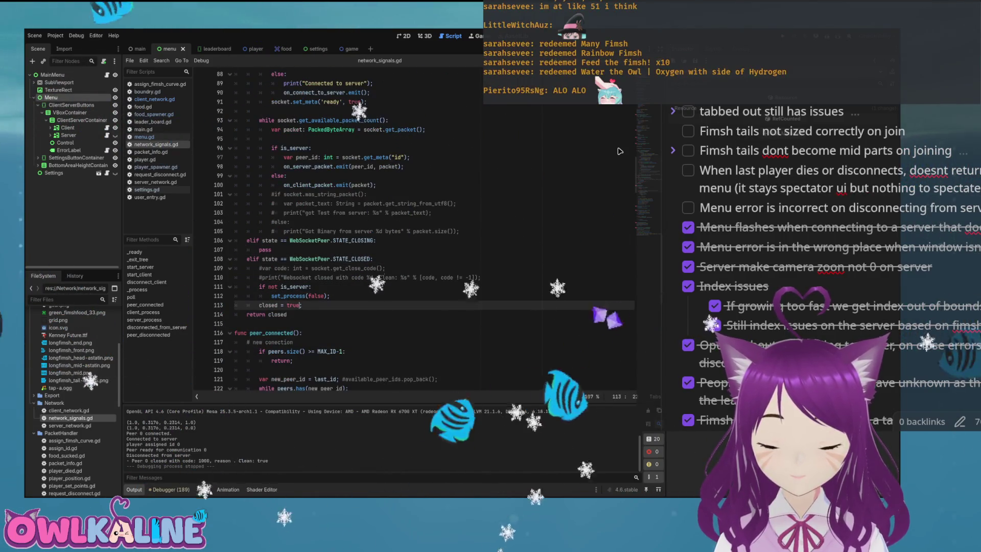
scroll(620, 151, up, 9)
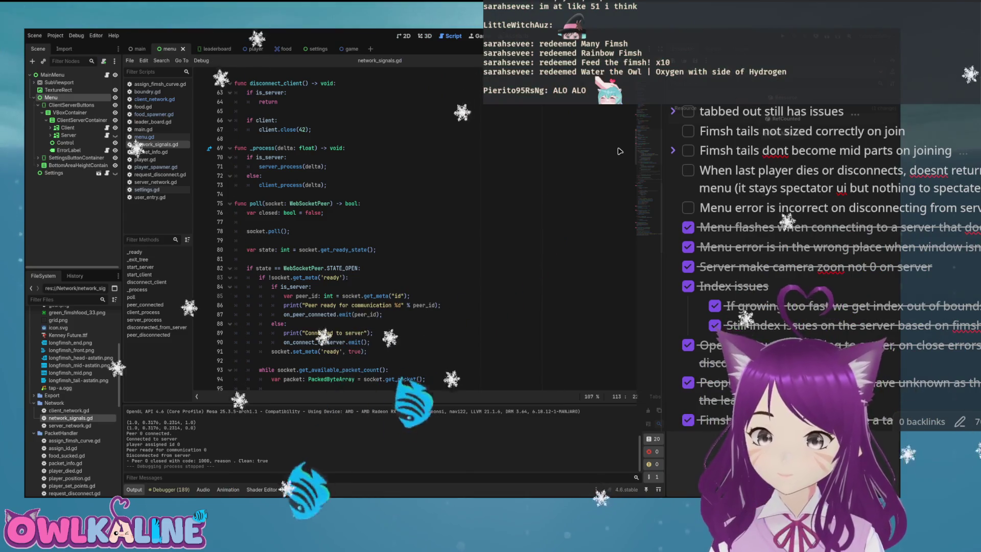
scroll(620, 152, down, 1)
click(620, 231)
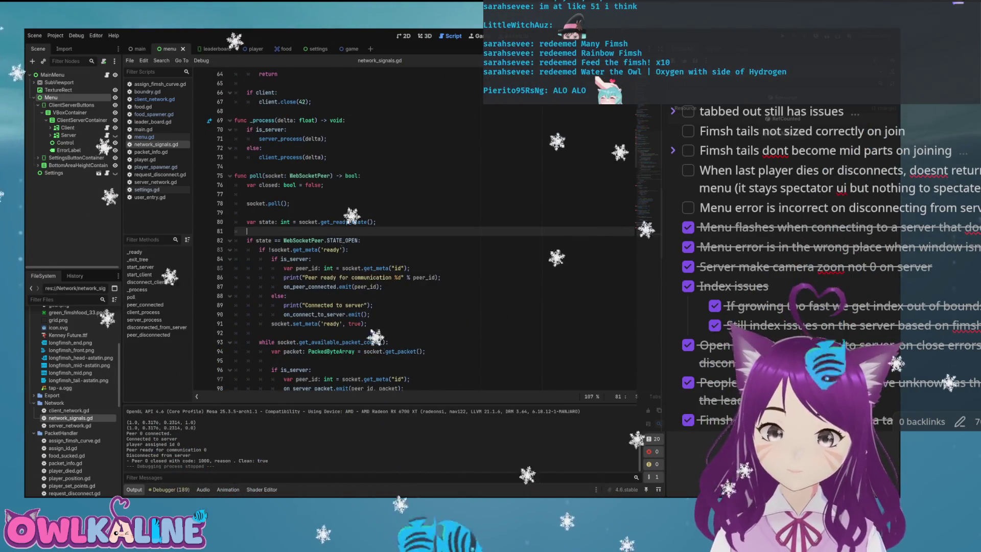
Add push_warning(state) in poll(), then run and stop the game to test disconnecting.
text(push_warning(state);)
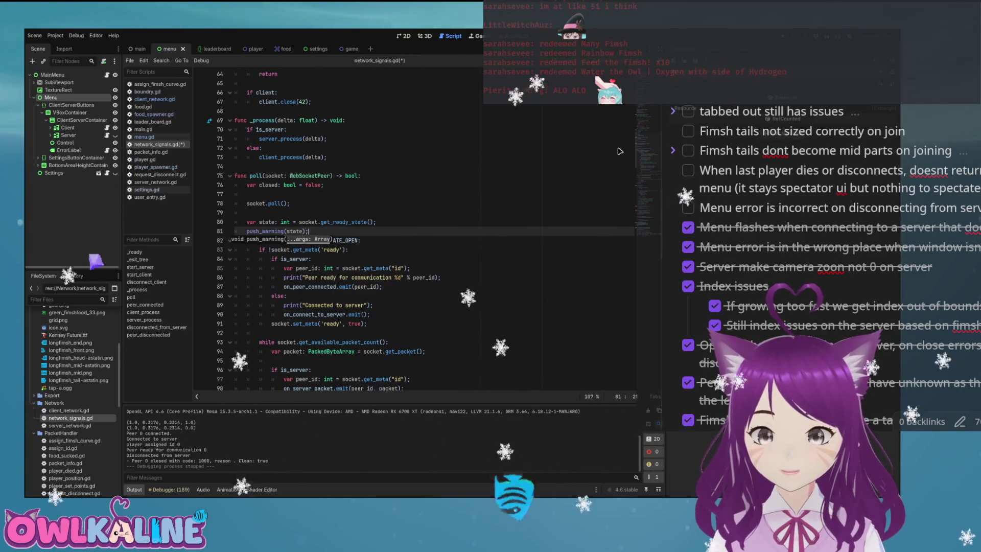
key(Up)
key(Up)
key(Up)
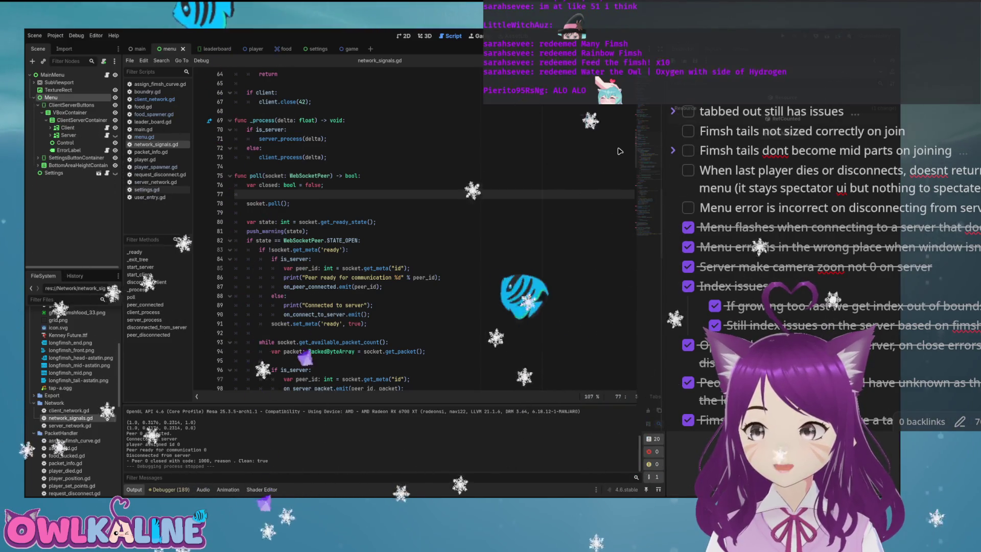
key(F5)
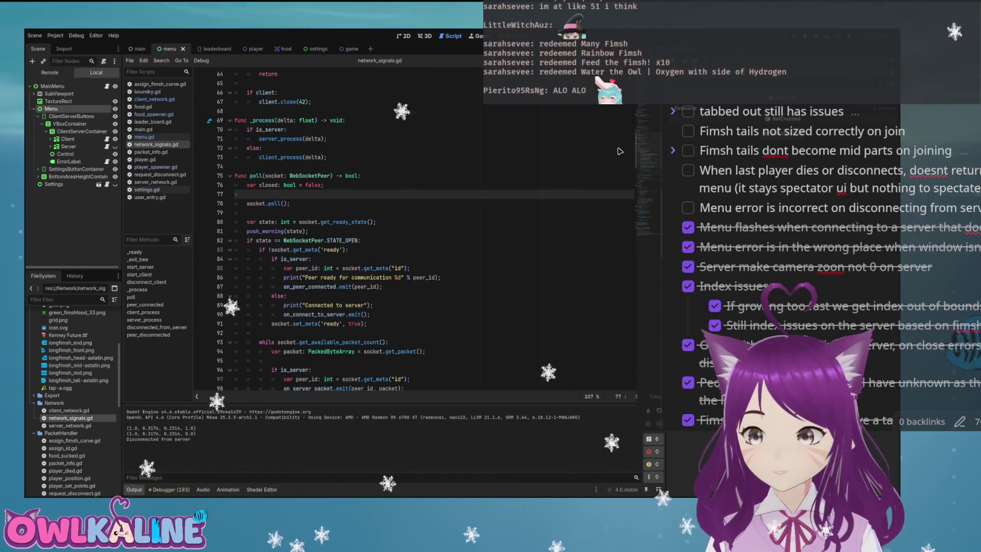
key(F8)
On a new line after get_ready_state, browse the WebSocketPeer state constants such as STATE_OPEN.
key(Down)
key(Down)
key(Down)
key(End)
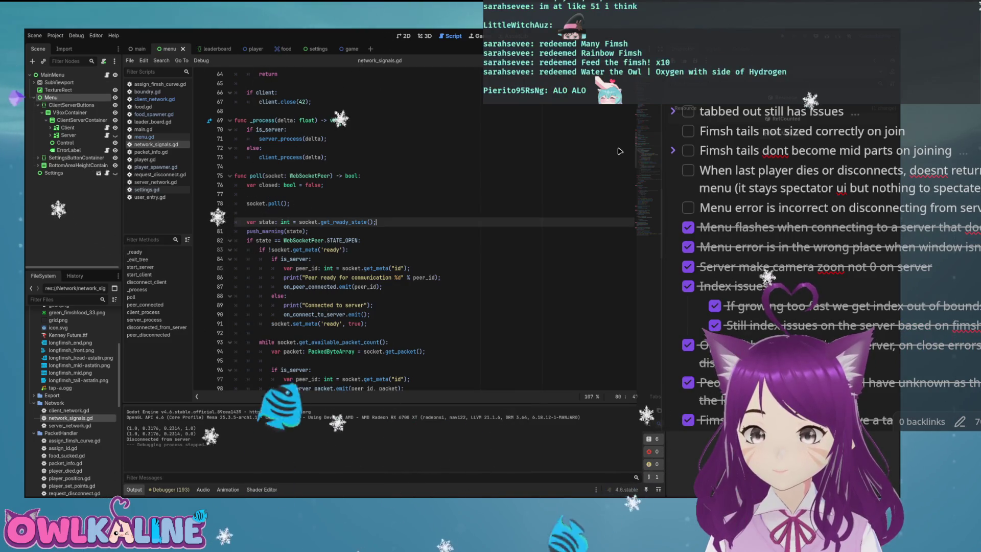
key(Return)
text(WebSoc)
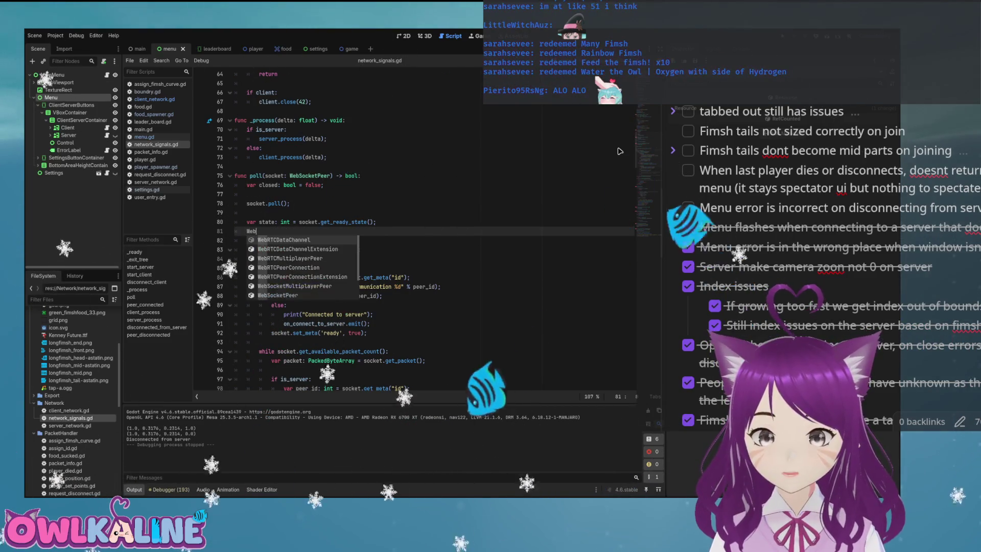
key(Down)
key(Return)
text(.)
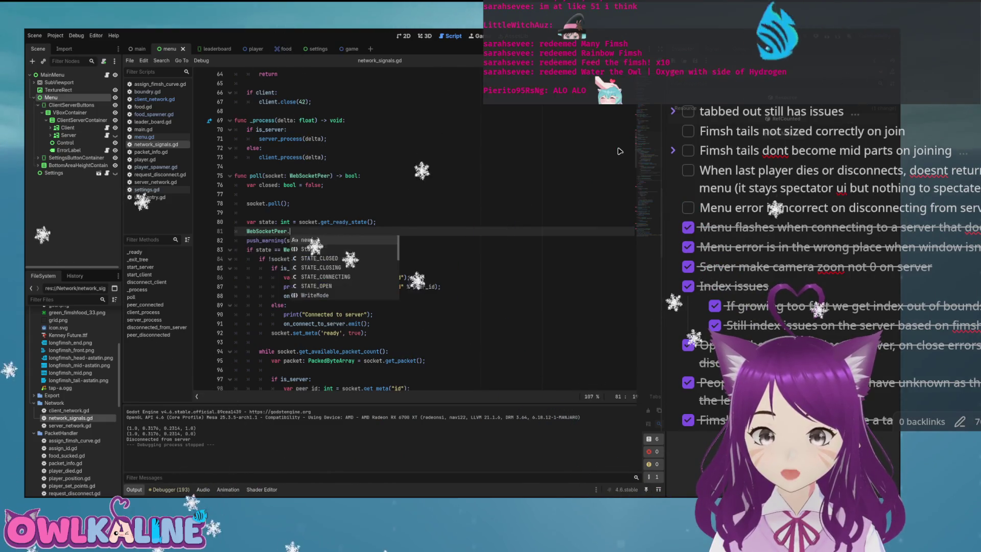
key(Down)
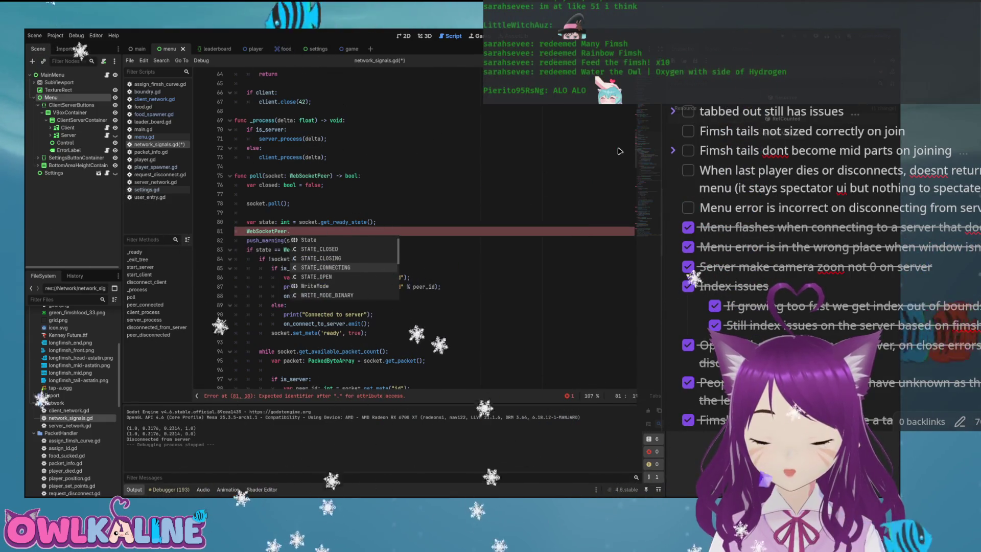
key(Down)
Delete the unfinished WebSocketPeer reference and leftover line, then save network_signals.gd.
key(Escape)
key(ctrl+BackSpace)
key(ctrl+BackSpace)
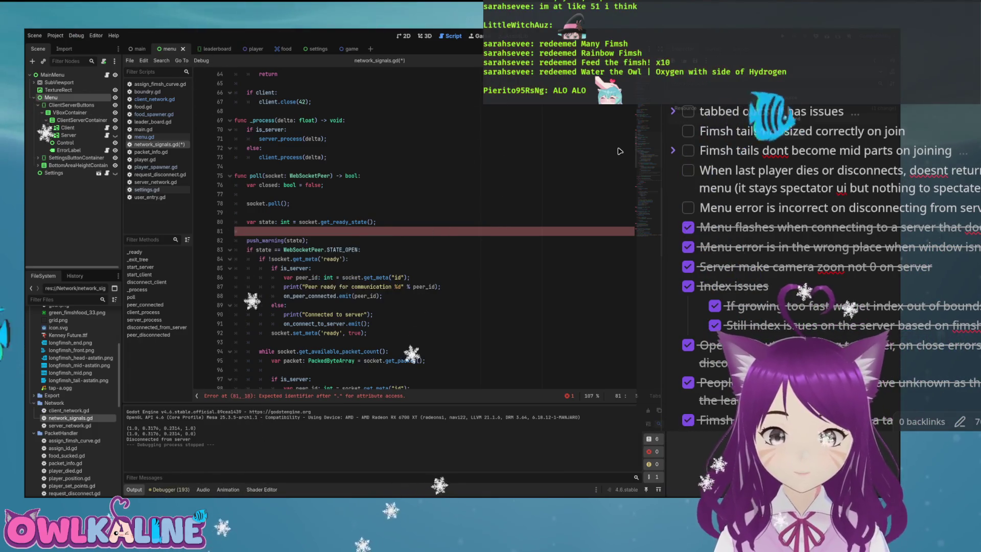
key(Down)
key(End)
key(BackSpace)
key(ctrl+s)
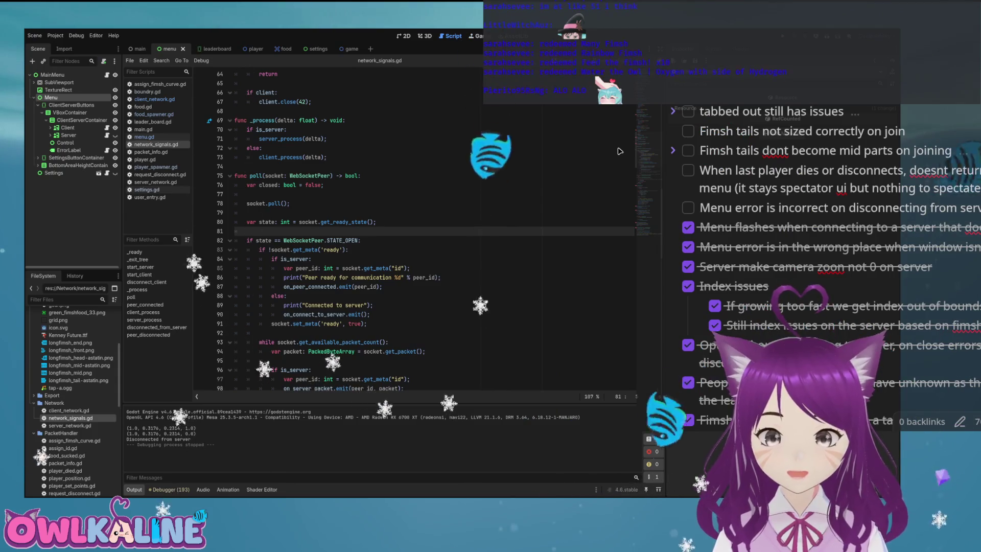
scroll(620, 151, down, 6)
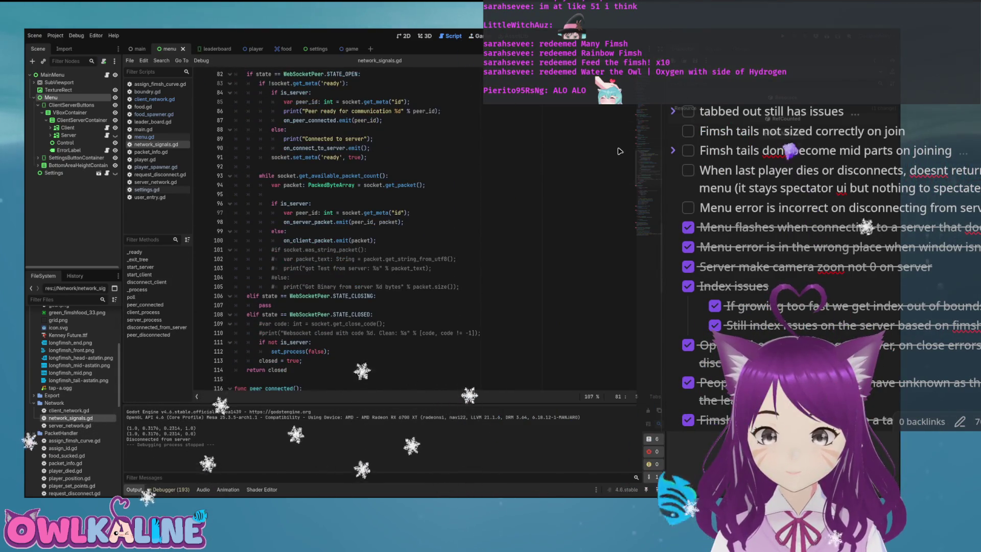
Add push_warning("state is closed") on a new line under the STATE_CLOSED condition.
scroll(620, 152, down, 3)
click(376, 231)
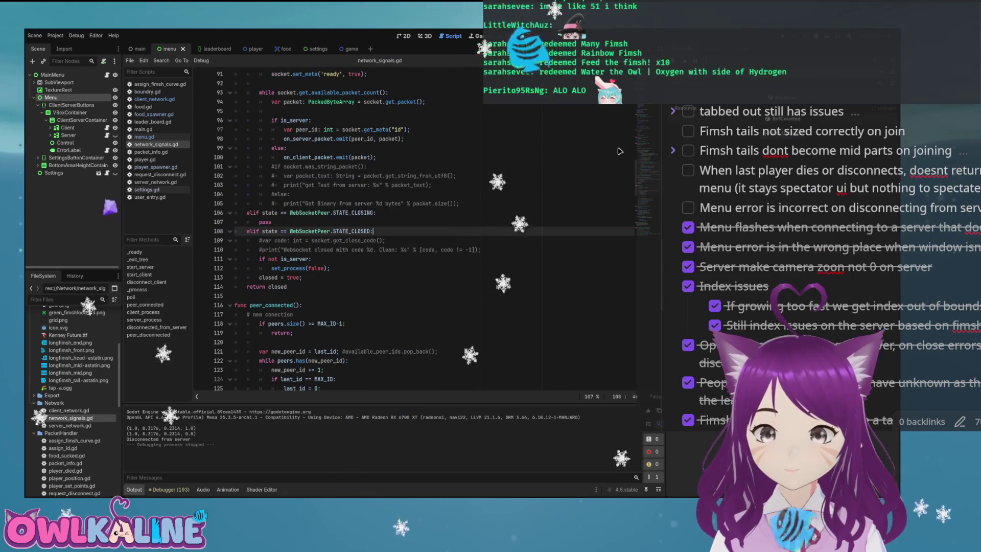
key(Return)
text(push)
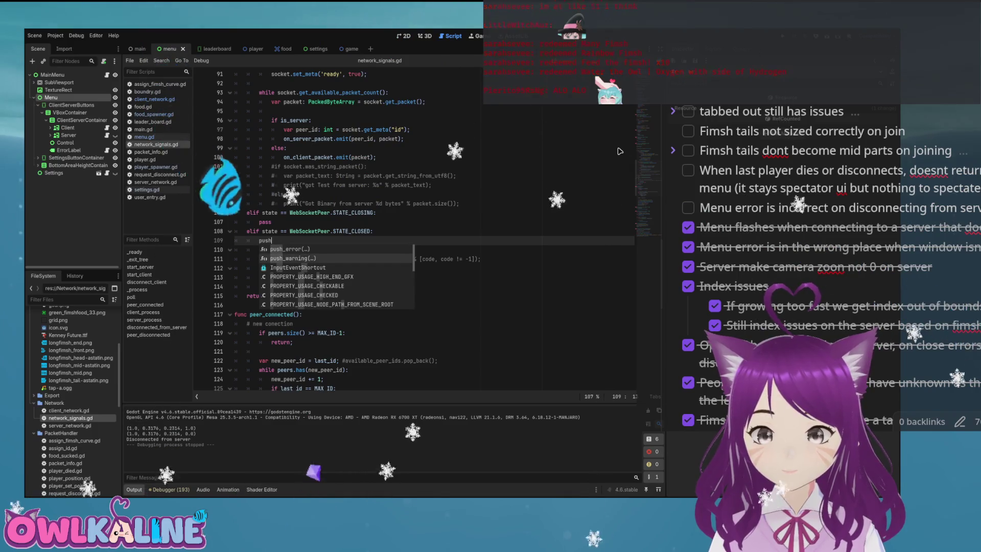
key(Down)
key(Return)
text(")
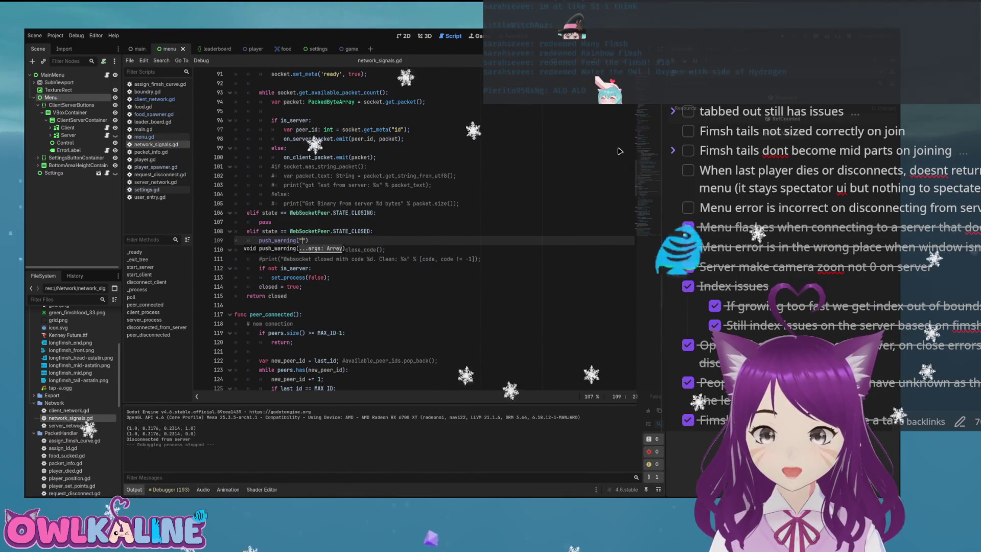
text(state is cl)
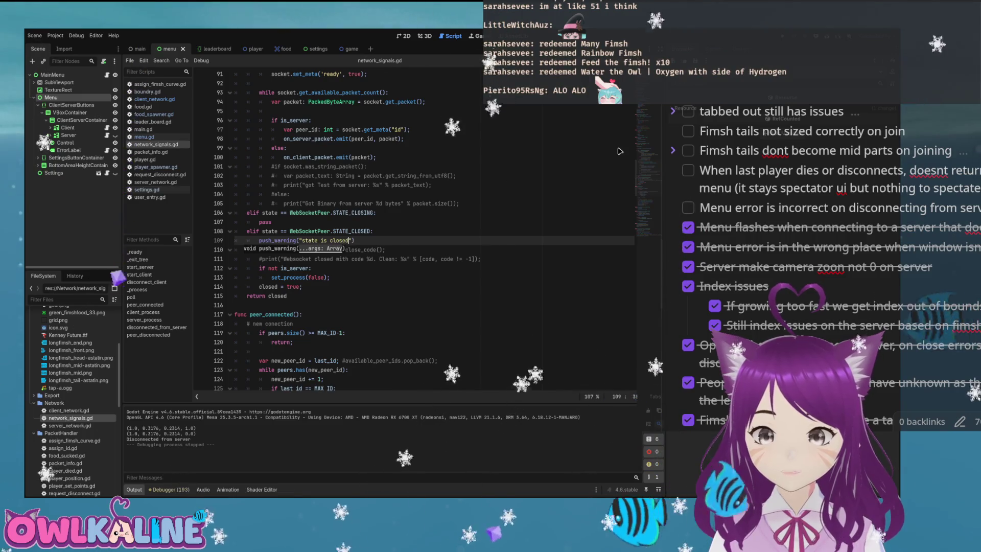
text(osed)
key(End)
key(Return)
key(BackSpace)
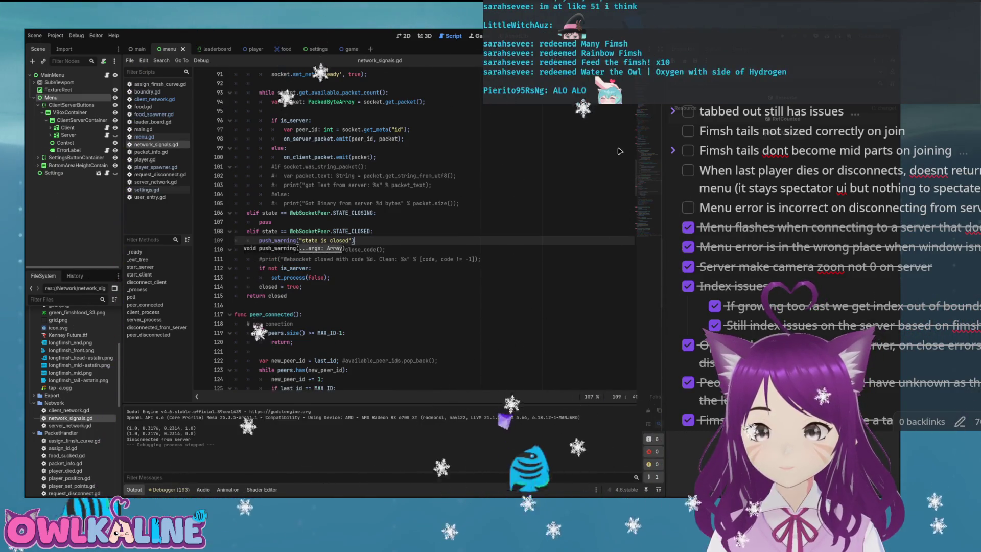
key(Up)
key(End)
Run the game to check the warning fires, then select the warning line.
key(Down)
key(Down)
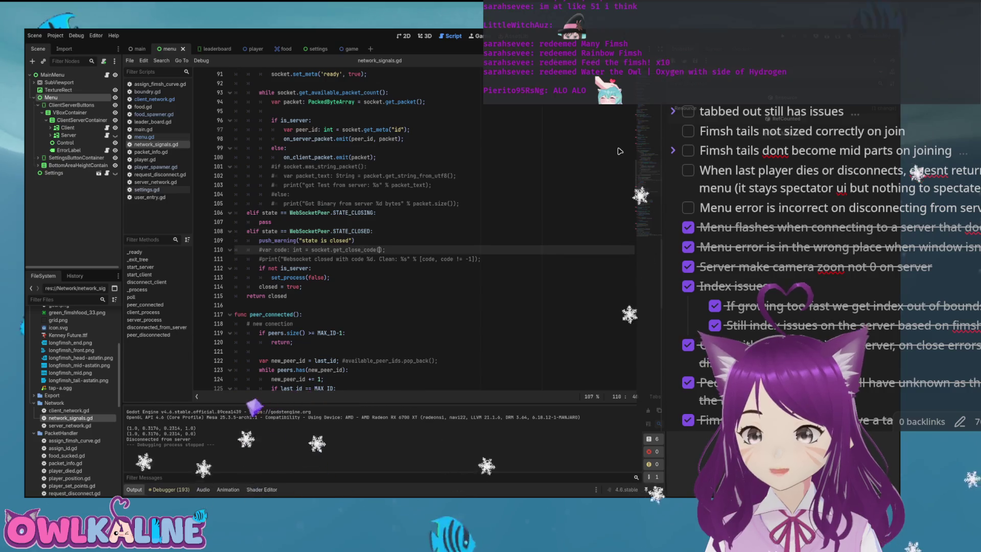
key(F5)
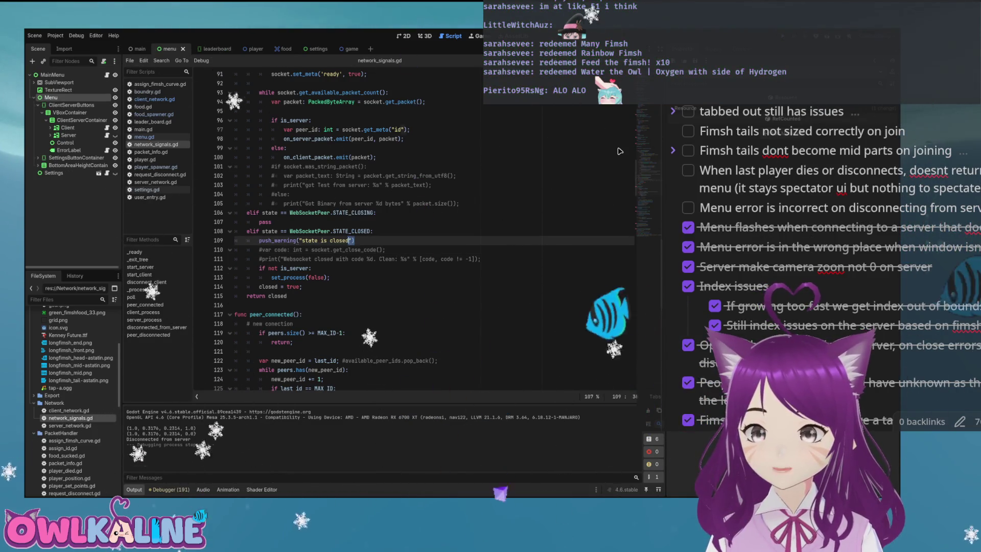
key(Up)
key(shift+Home)
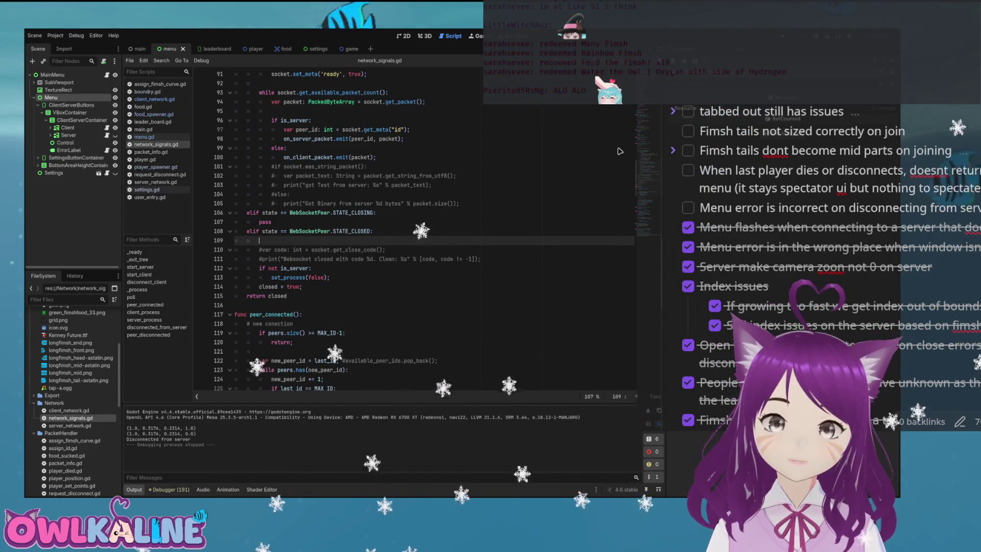
scroll(620, 151, up, 13)
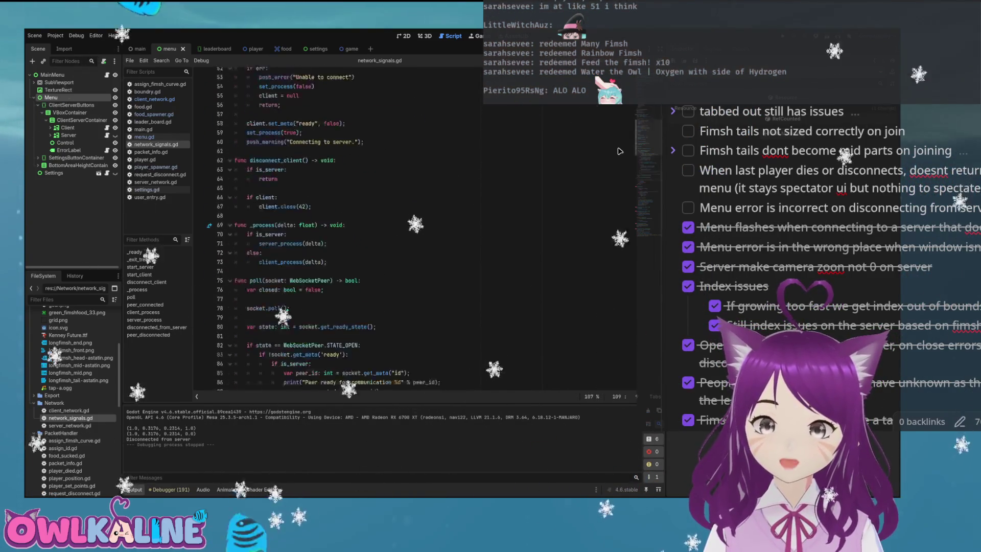
scroll(620, 152, up, 17)
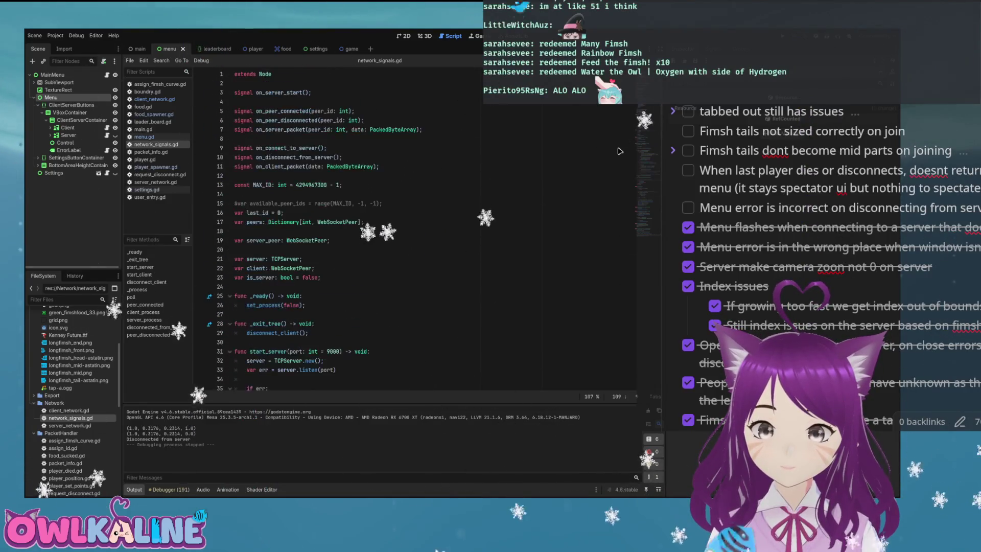
scroll(620, 151, down, 20)
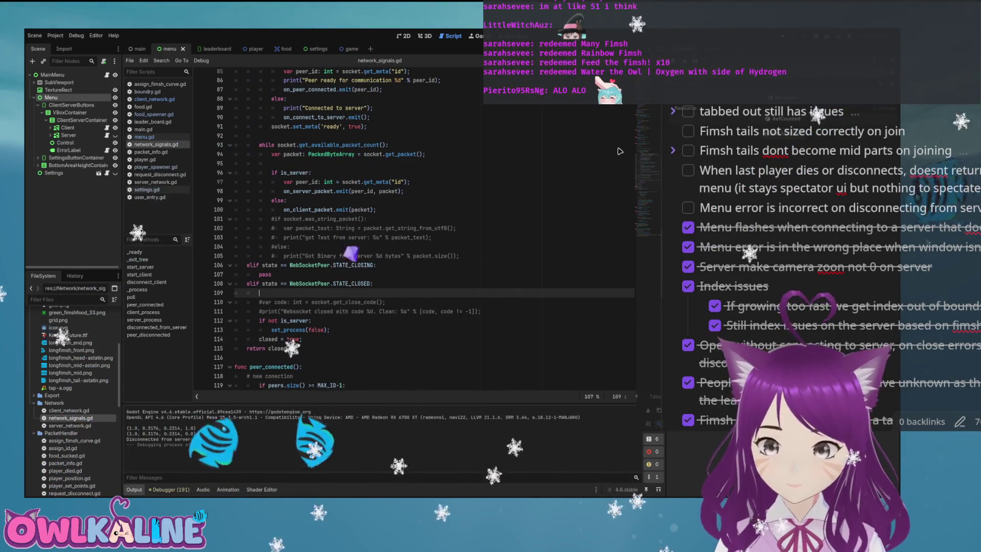
scroll(619, 151, down, 3)
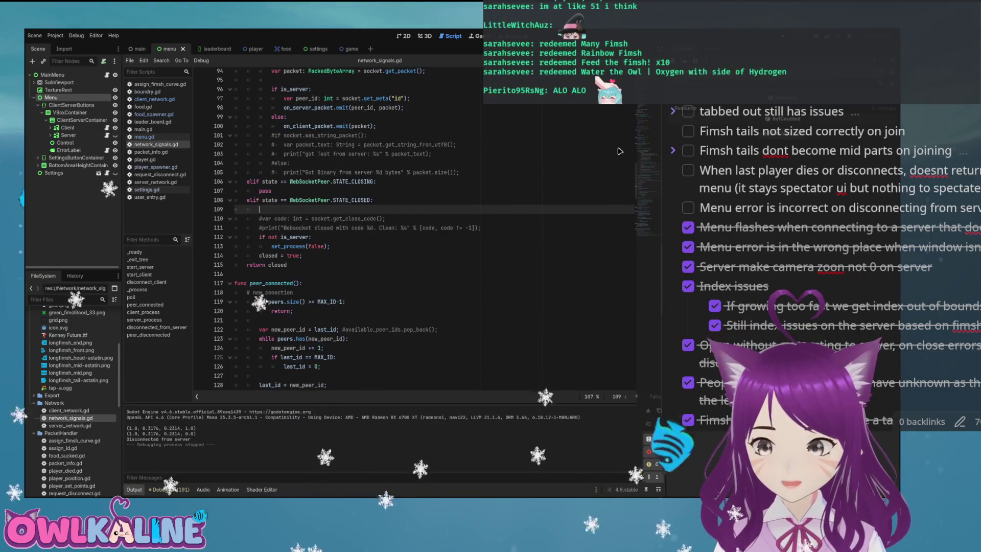
scroll(619, 151, down, 5)
scroll(619, 151, down, 2)
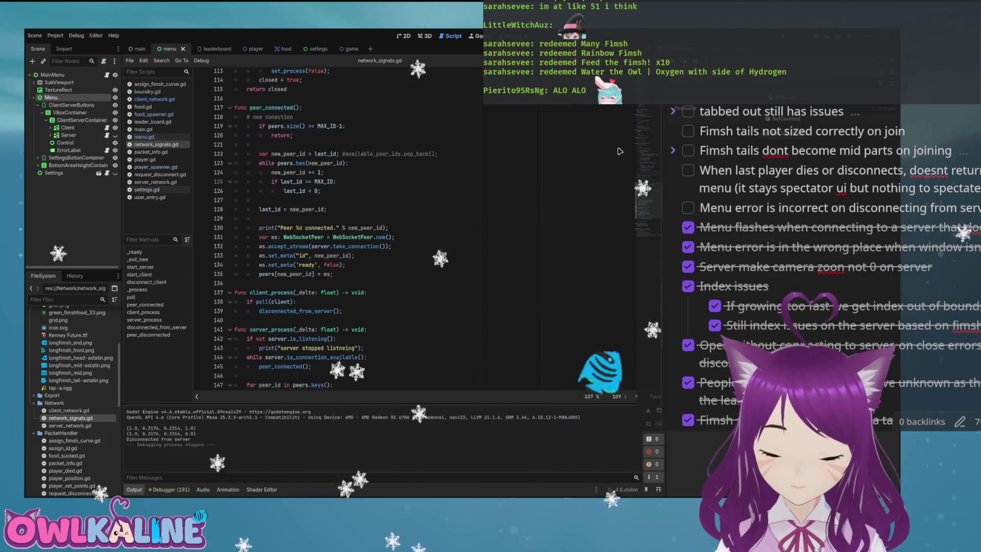
double_click(297, 299)
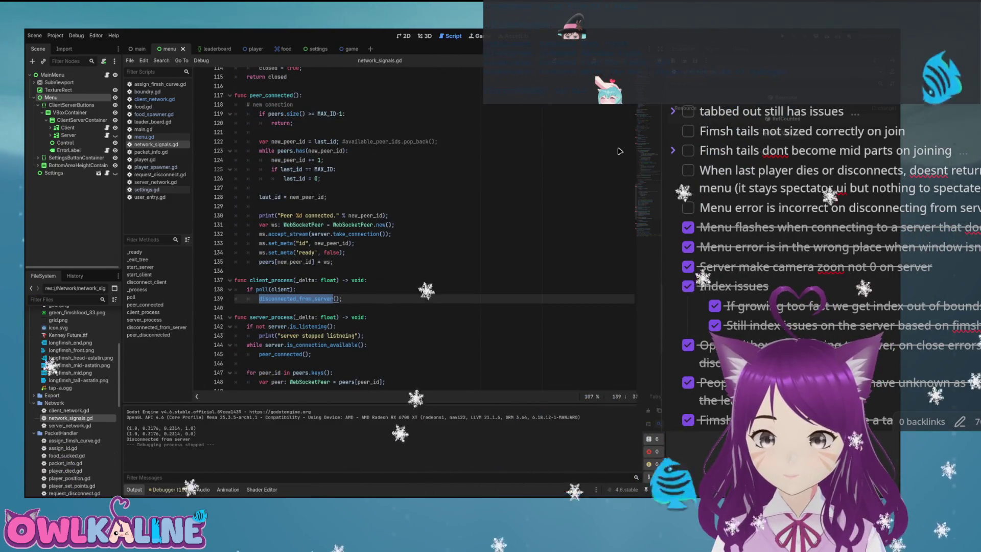
scroll(620, 151, down, 6)
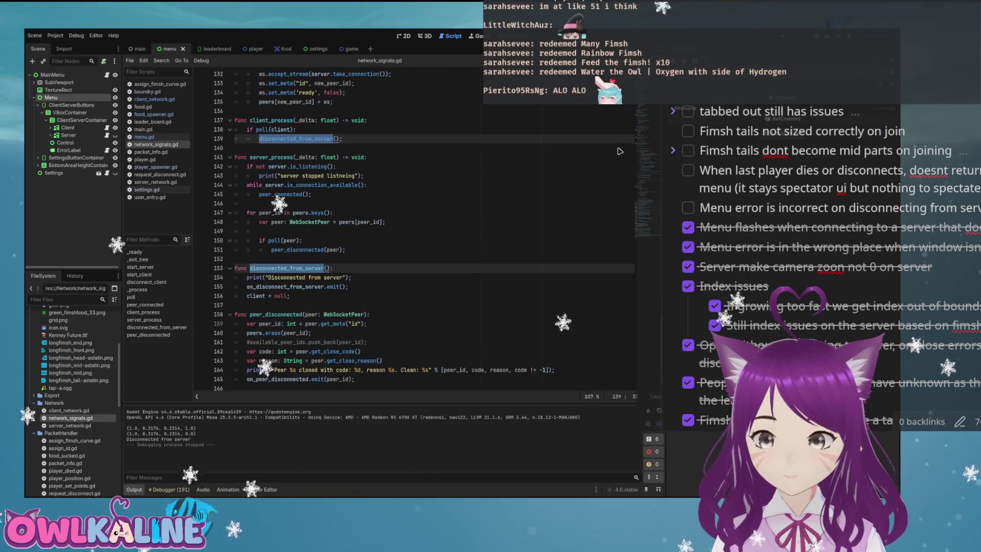
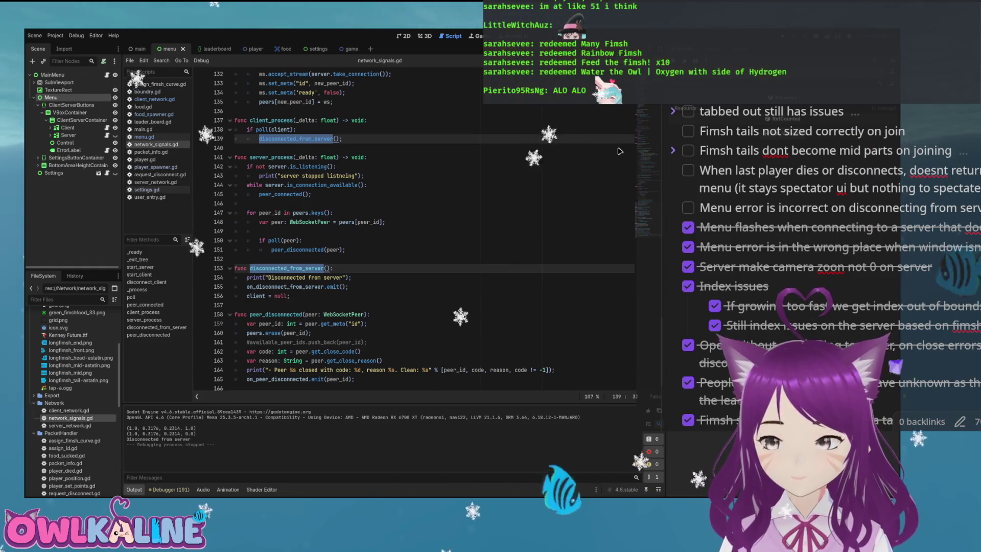
Select on_connect_to_server at the top of network_signals.gd, then switch to menu.gd.
key(Up)
key(Up)
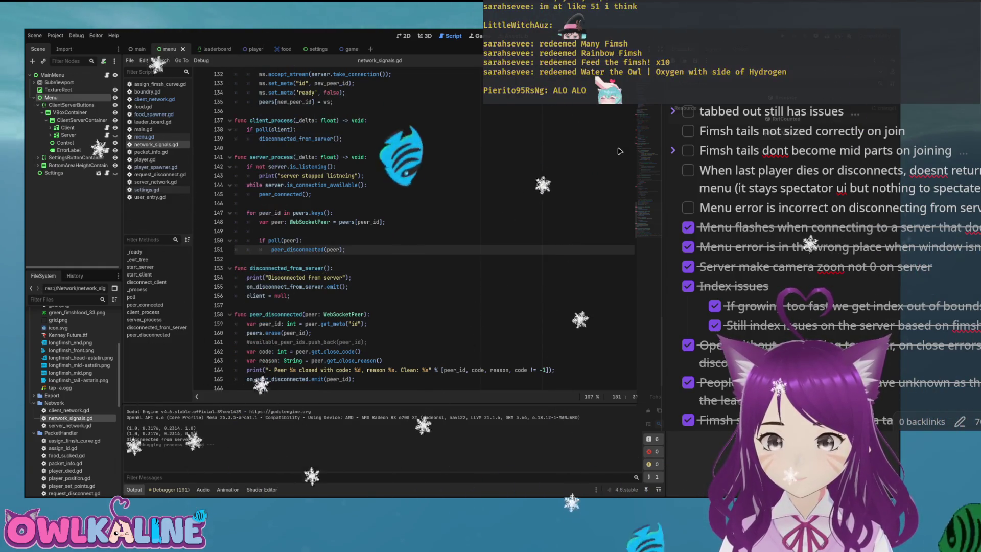
scroll(620, 152, up, 6)
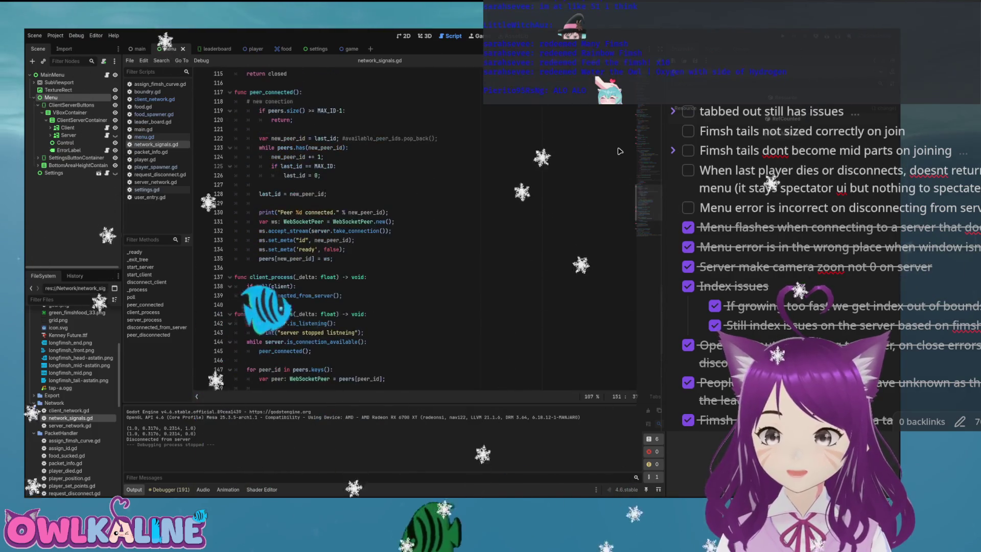
scroll(620, 151, up, 3)
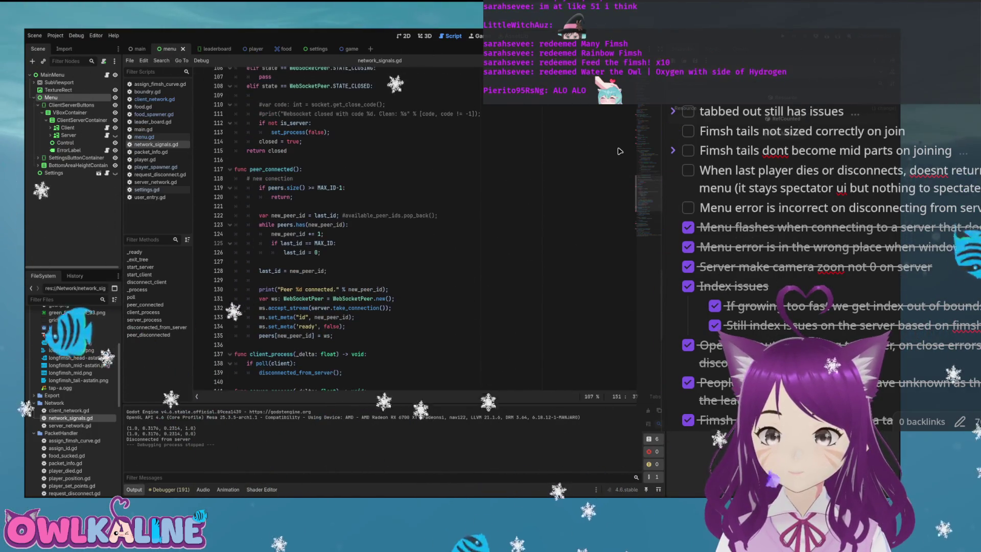
scroll(620, 151, up, 20)
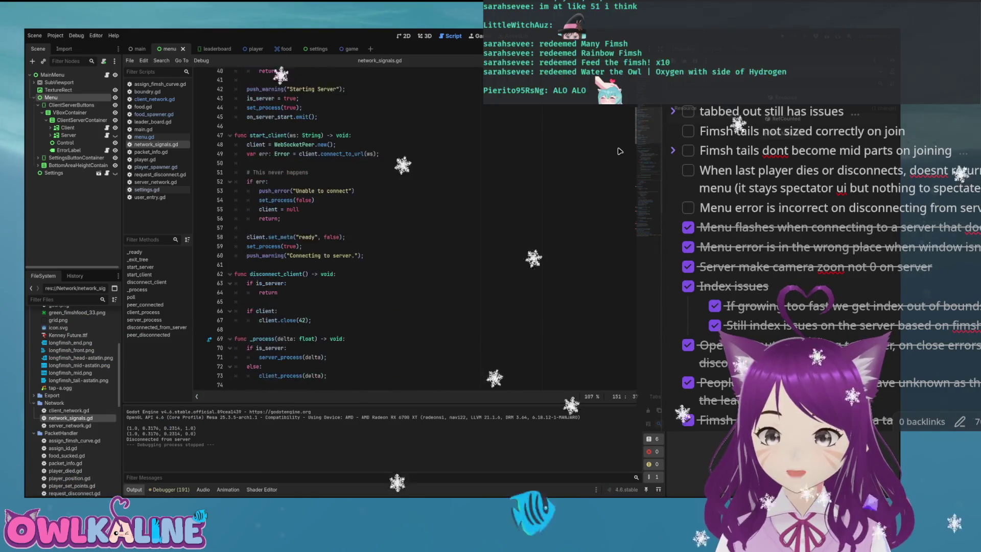
scroll(620, 152, up, 11)
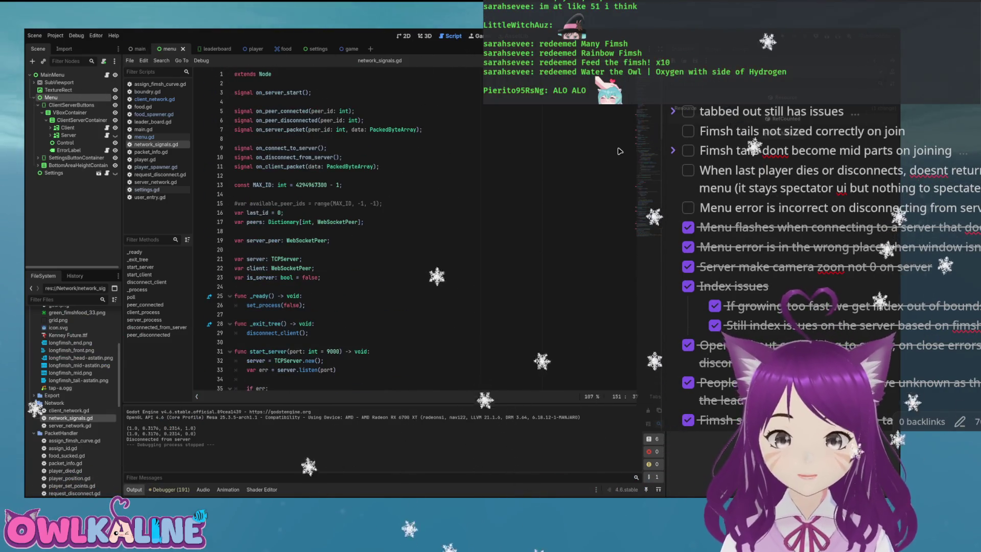
double_click(620, 151)
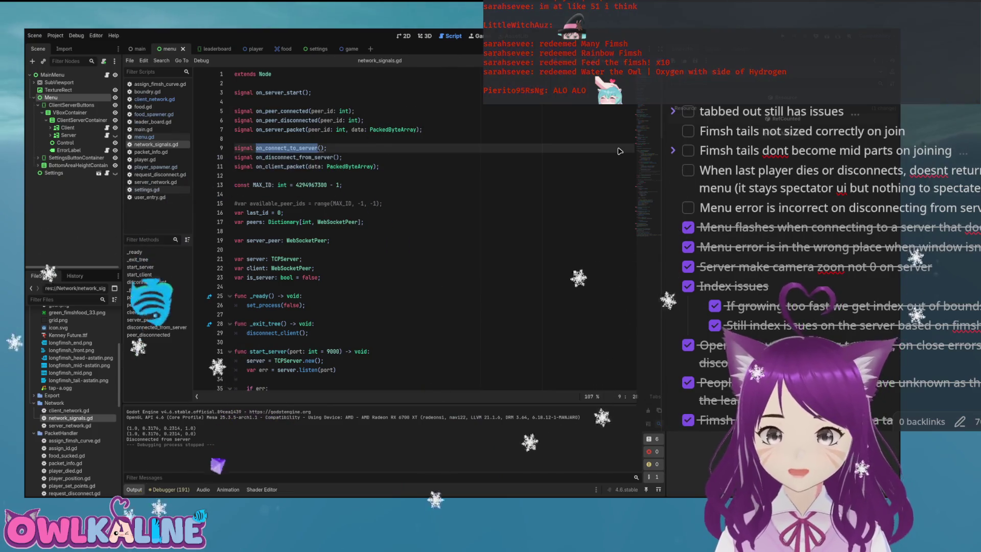
key(alt+Left)
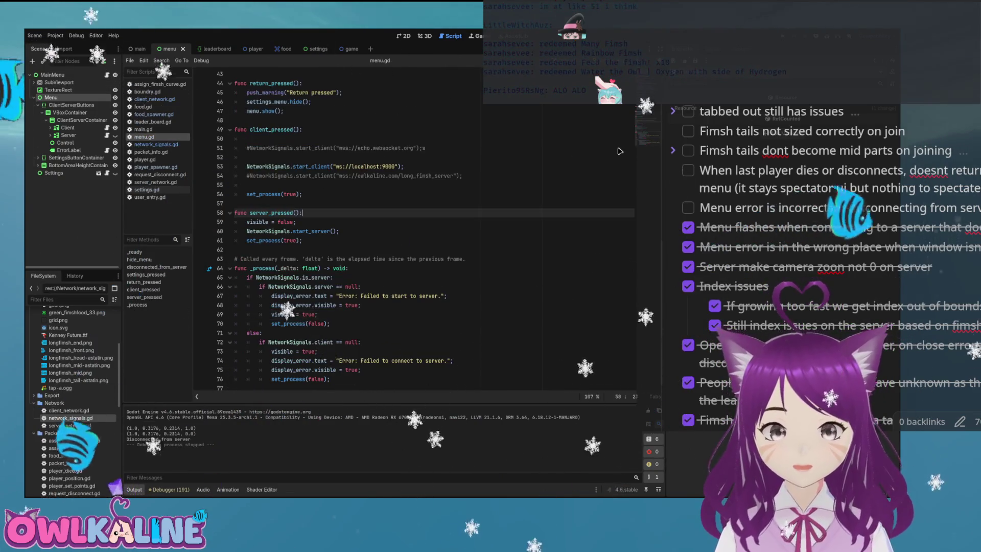
Review menu.gd's _ready hide_menu connection and the client connection-failure error line.
scroll(620, 151, up, 12)
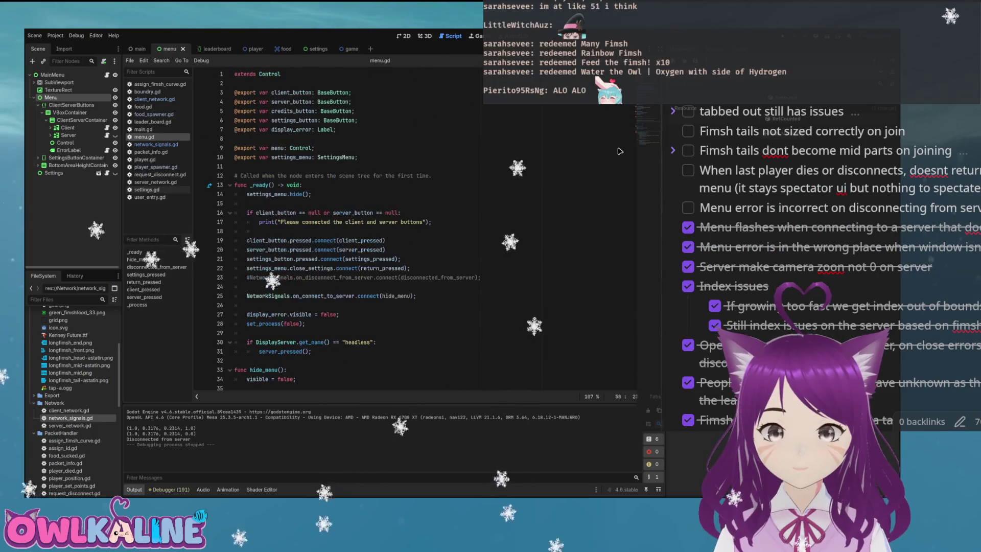
scroll(620, 152, down, 2)
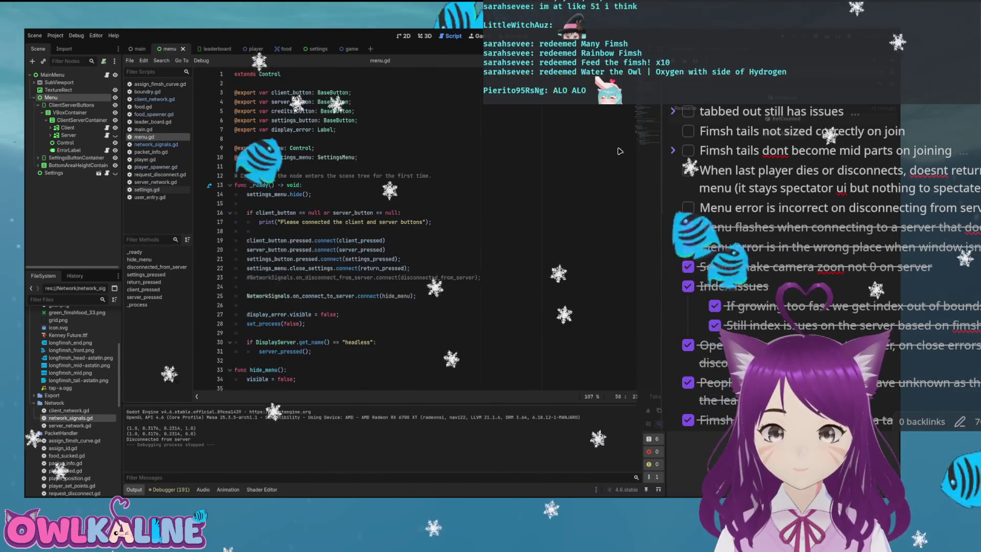
click(358, 213)
click(307, 176)
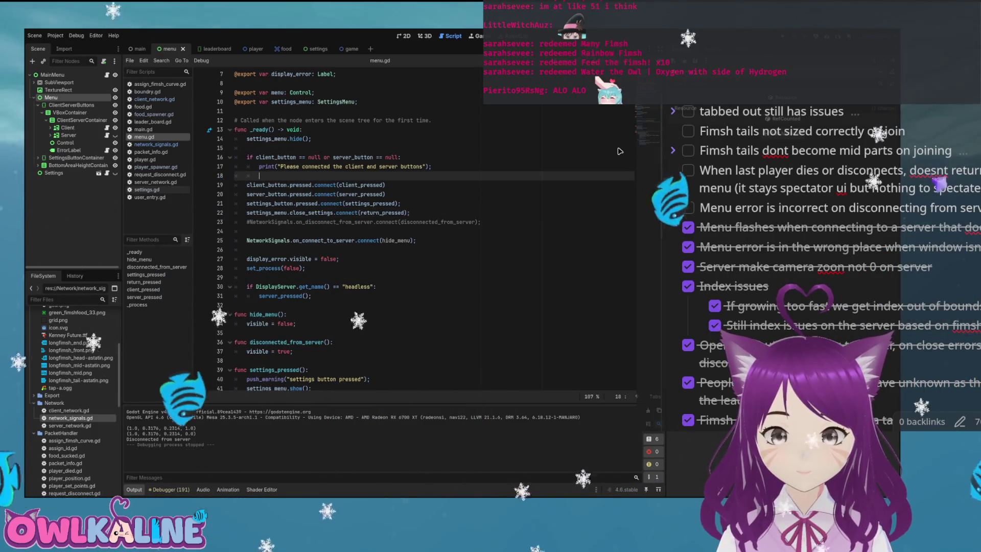
key(Down)
key(Down)
key(Down)
key(Down)
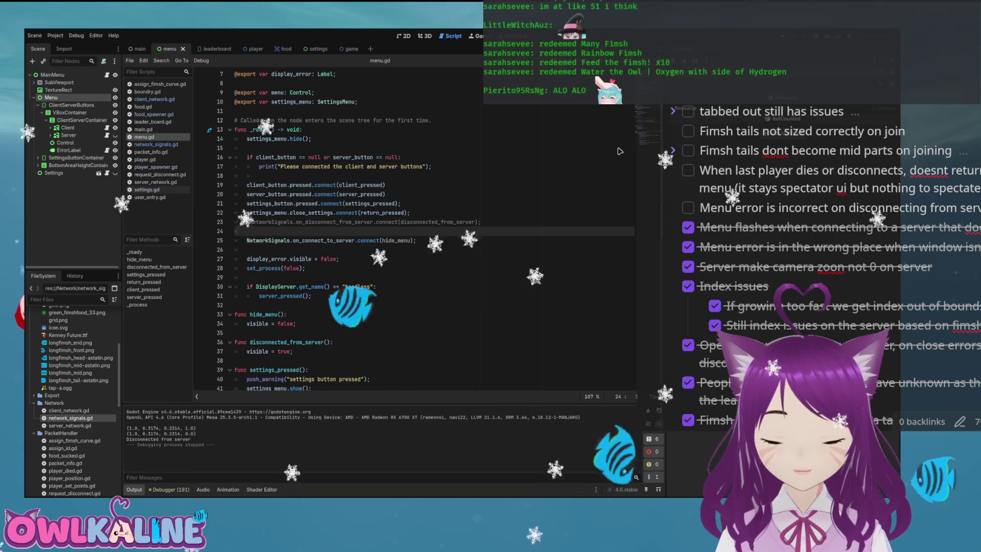
scroll(619, 152, down, 12)
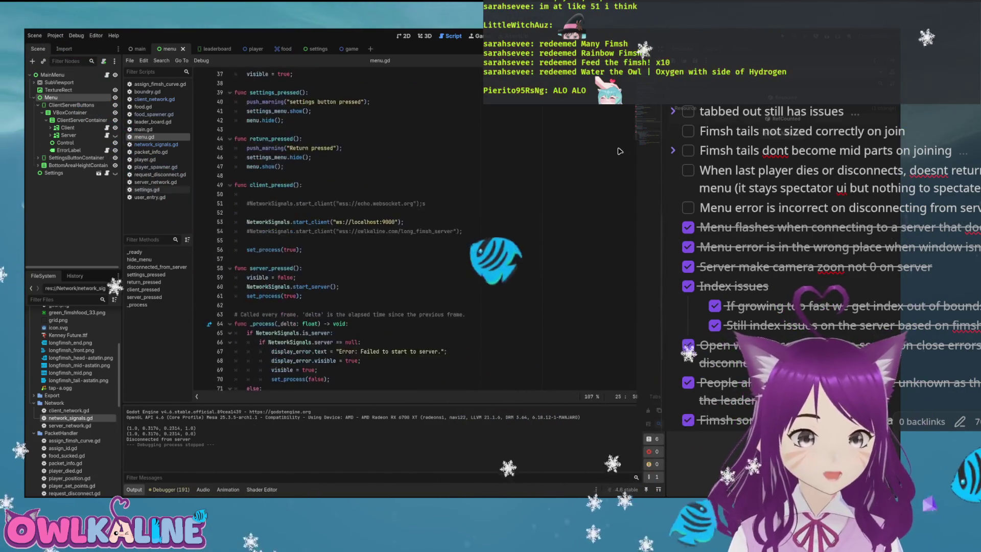
scroll(619, 151, up, 6)
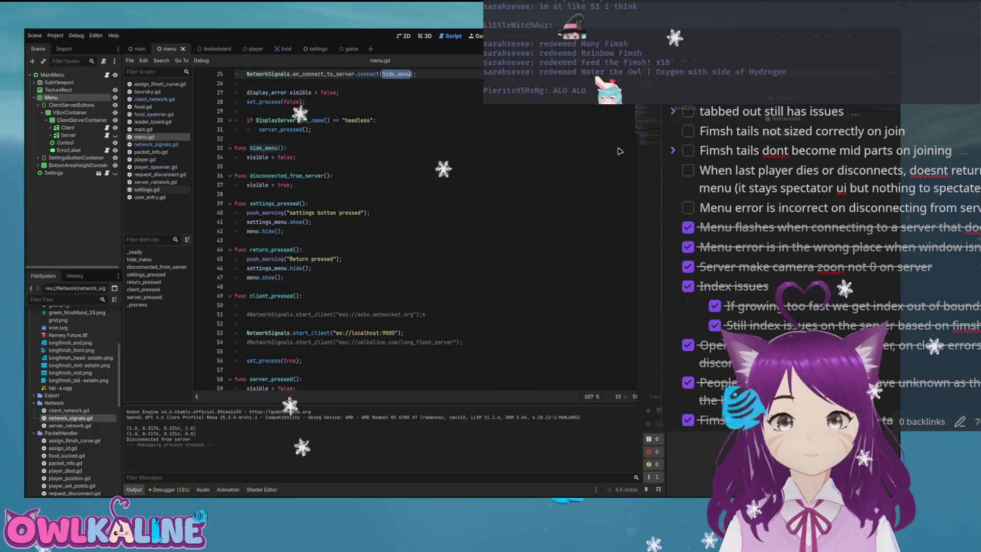
scroll(619, 151, up, 2)
key(Down)
key(Down)
key(Down)
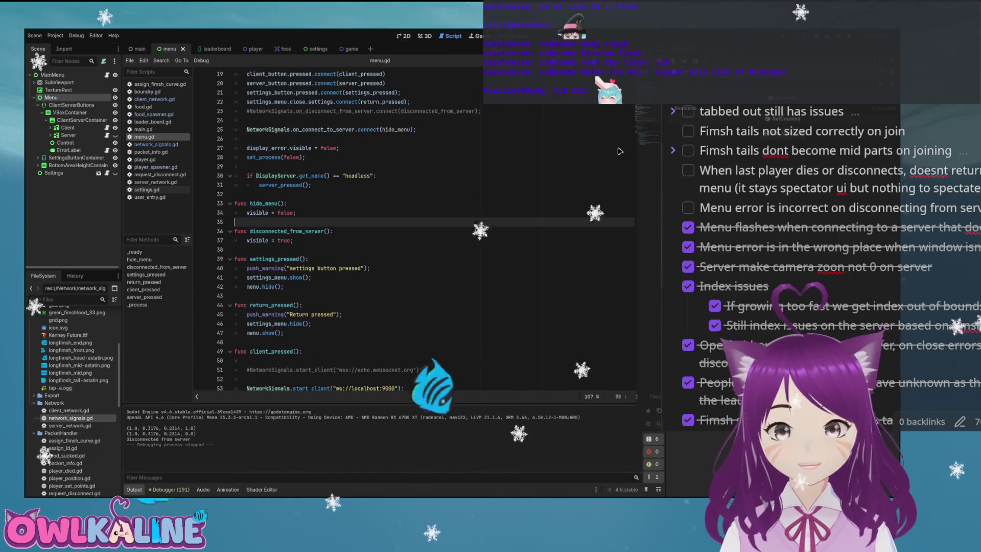
scroll(619, 152, down, 8)
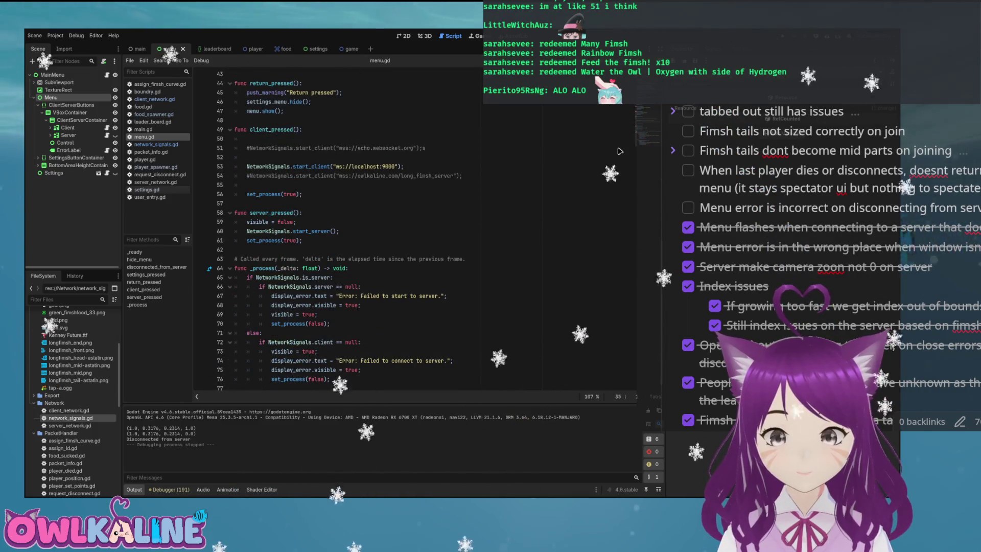
key(Down)
key(Down)
key(Down)
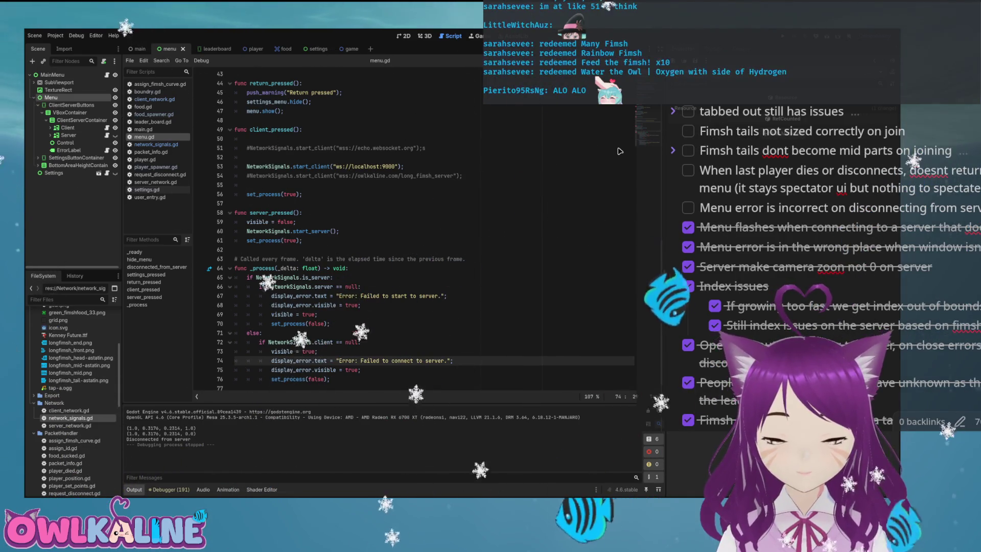
Return to the top of menu.gd and open a line below the settings_menu export.
key(Up)
key(Up)
key(Up)
scroll(619, 151, up, 10)
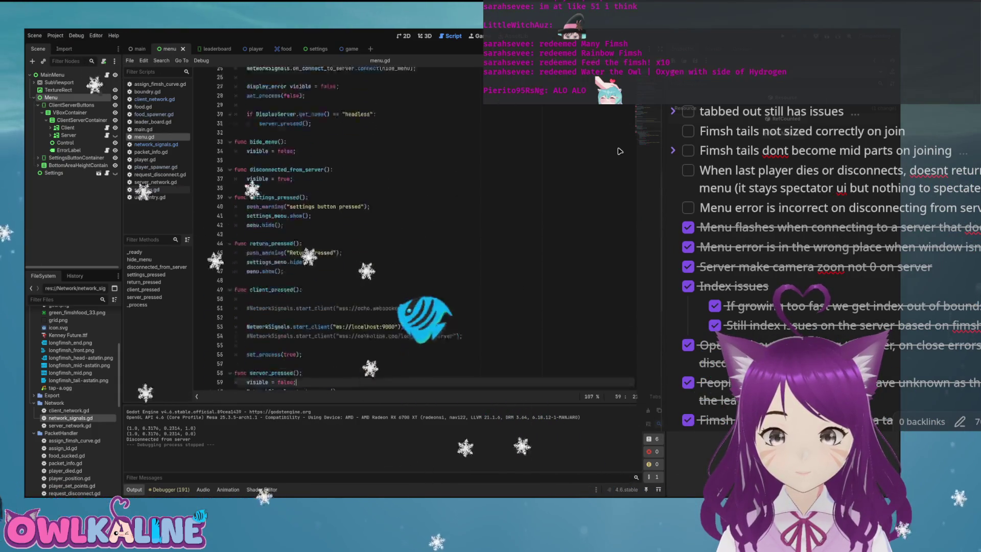
click(620, 151)
key(Down)
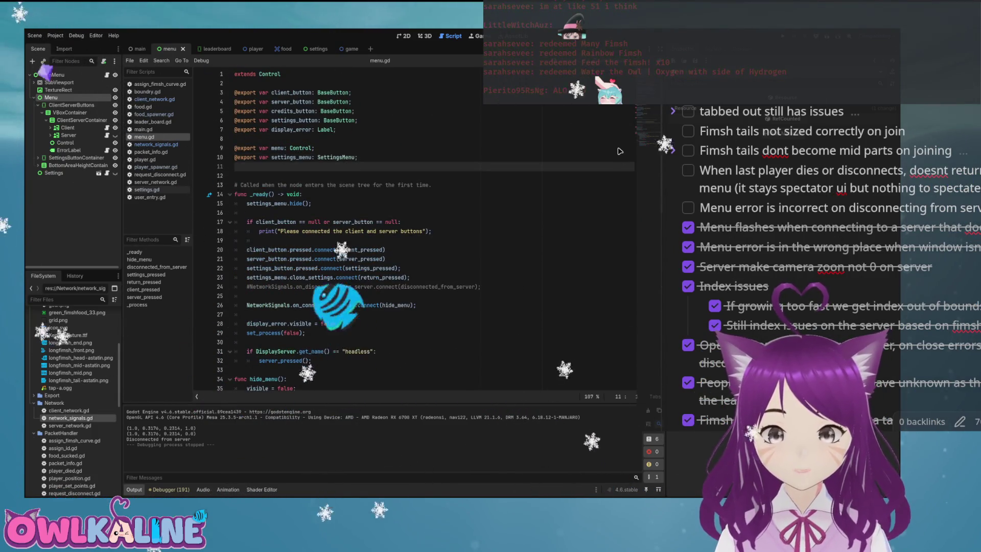
Declare 'var connected_to_server: bool = false' below the exports and save menu.gd.
key(Return)
key(Return)
key(Up)
text(var con)
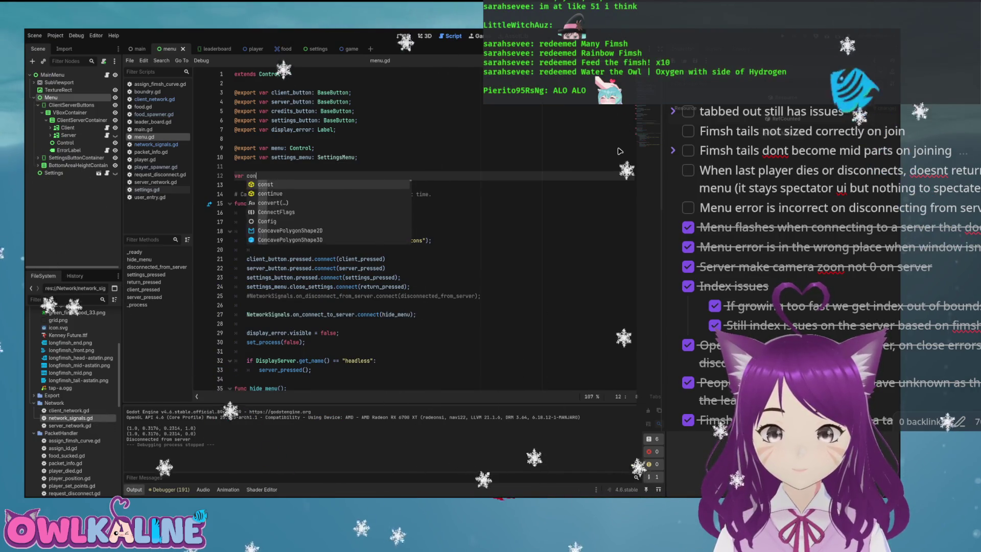
text(nected_to_server: bool = )
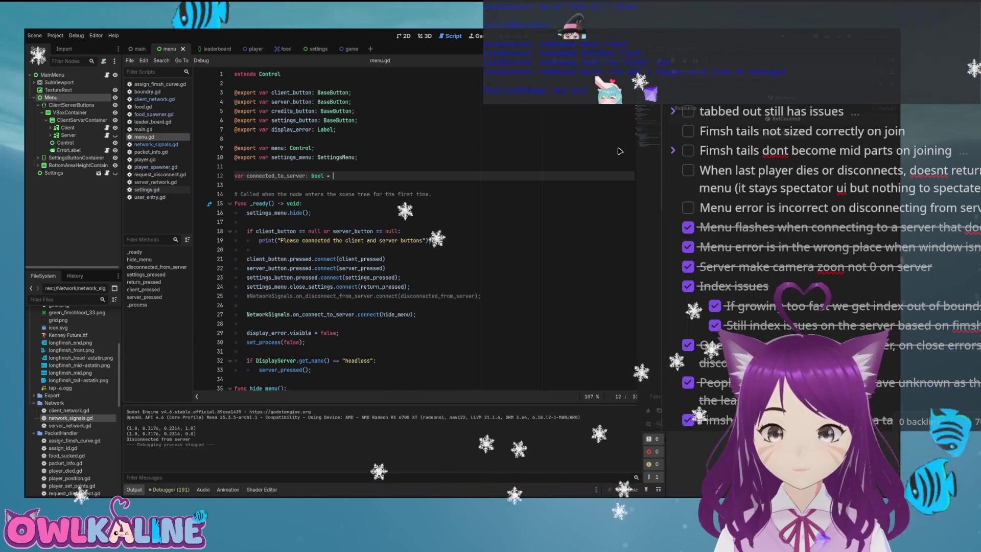
text(false)
key(Down)
key(Down)
key(Down)
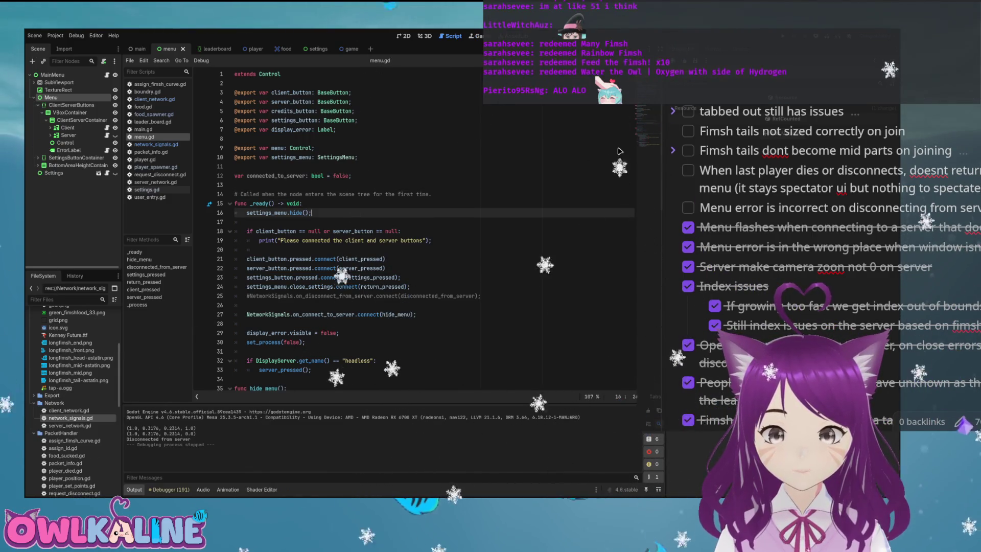
Add a line resetting connected_to_server to false inside _ready.
key(Return)
text(connected_to_server = fals)
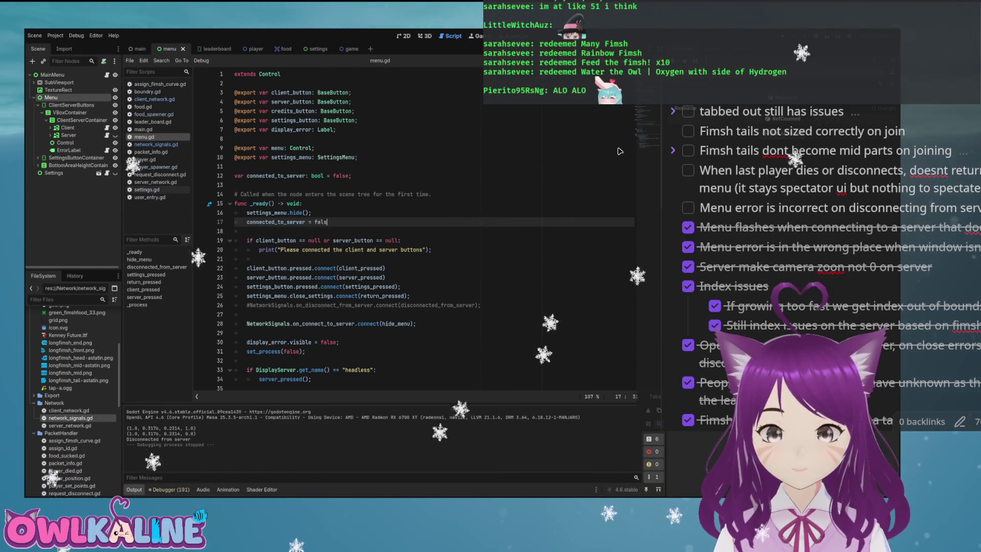
key(Down)
key(Down)
key(Down)
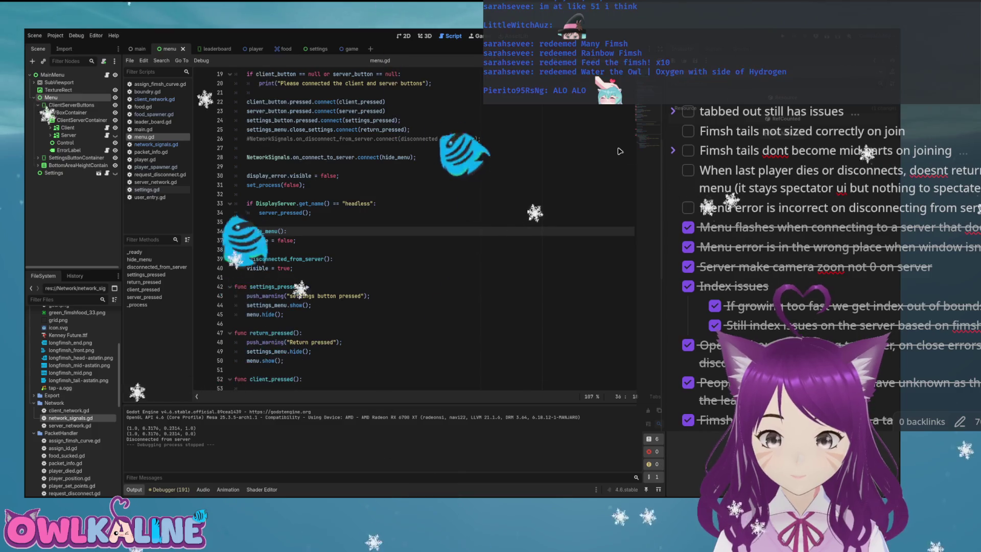
Wrap the client's 'Failed to connect to server' error lines in an 'if connected_to_server:' check.
key(Return)
scroll(620, 152, down, 10)
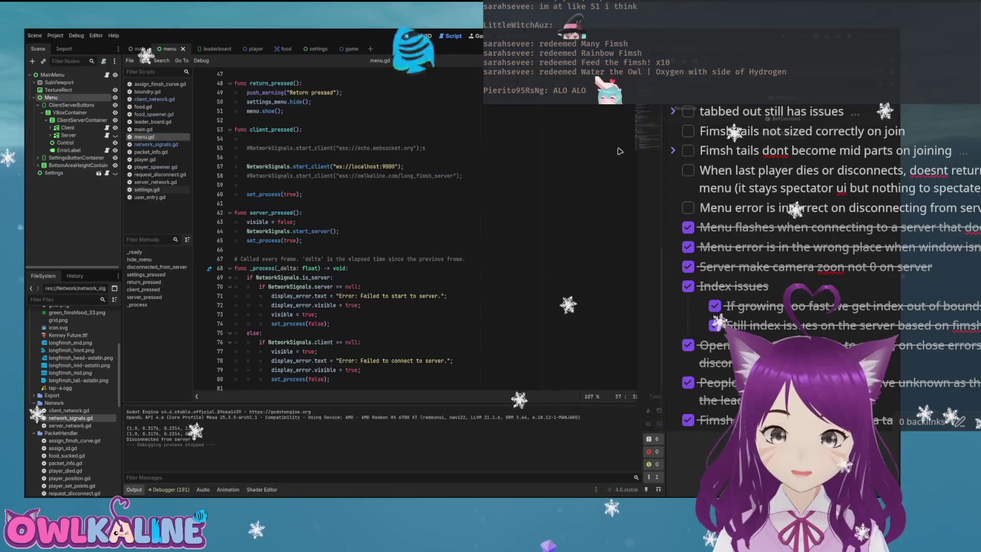
key(Return)
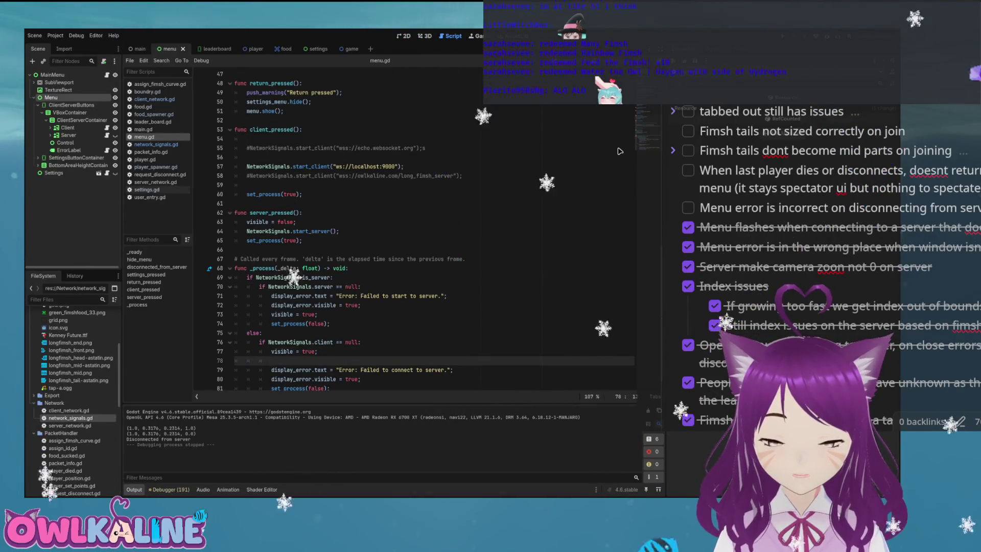
text(if con)
key(Return)
text(:)
key(Down)
key(Home)
key(Tab)
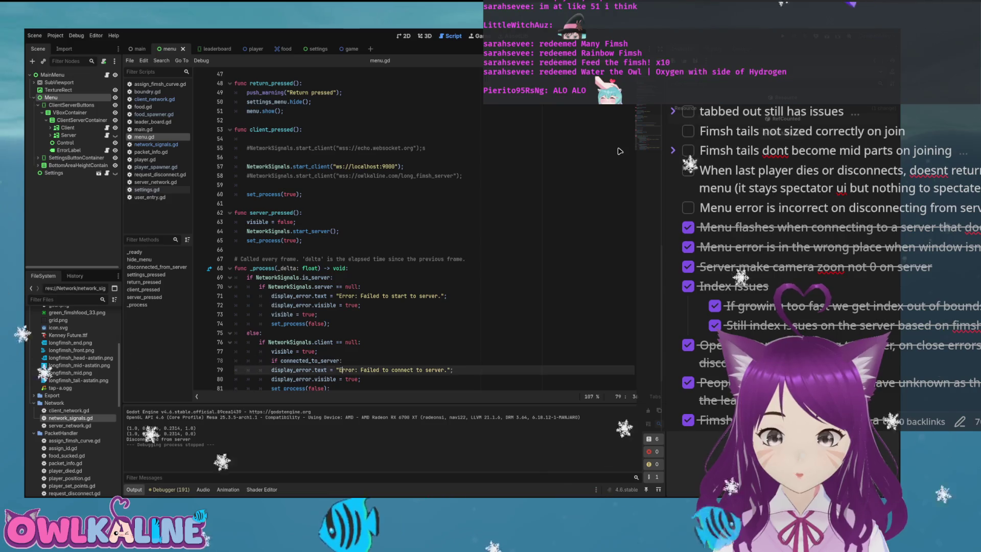
key(Down)
key(Home)
Add 'connected_to_server = false;' after the error lines and run the game to test.
key(Return)
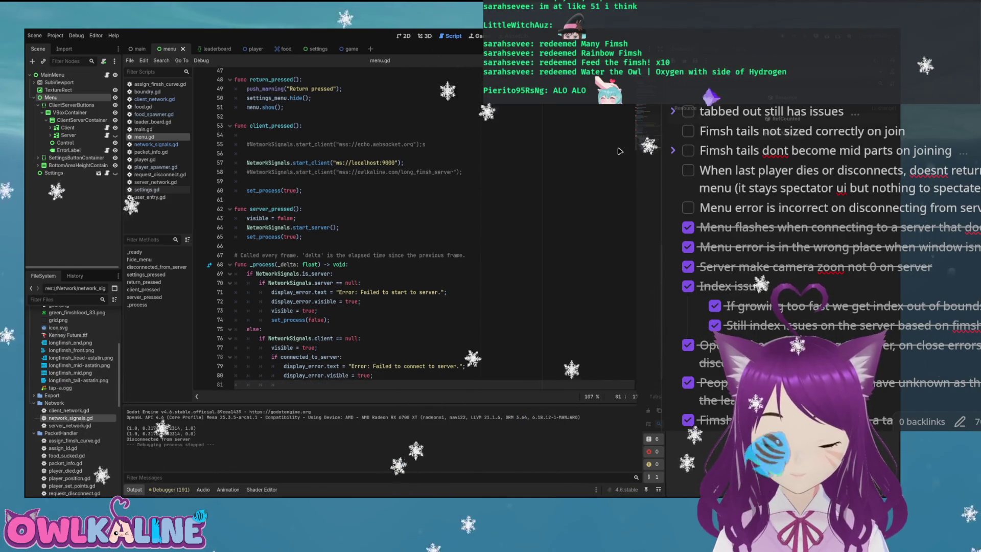
text(conn)
key(Return)
text(fals)
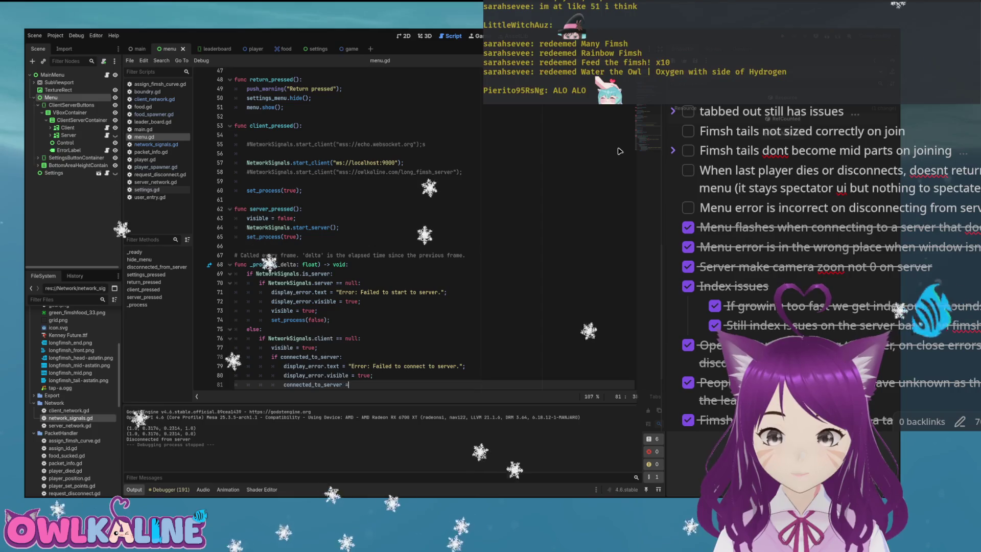
text(e;)
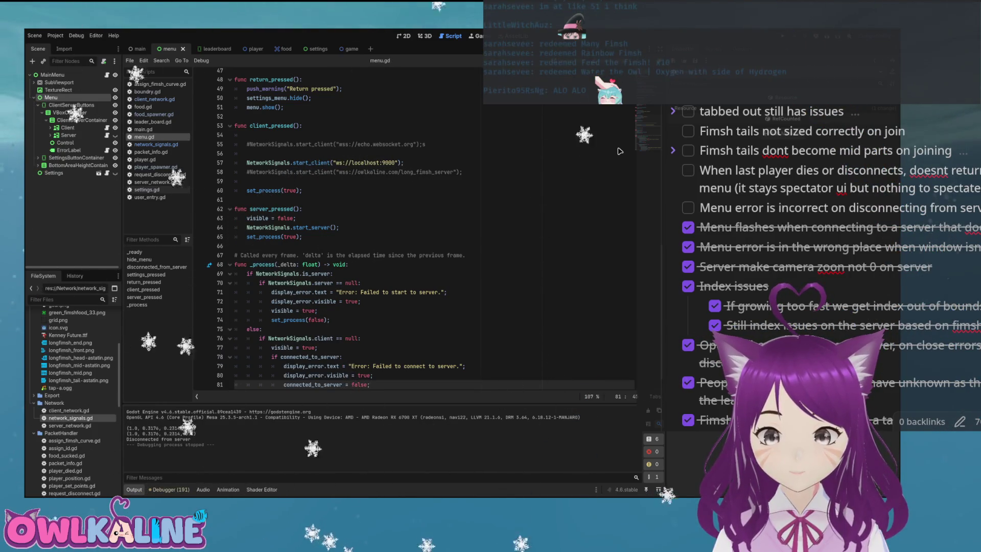
scroll(620, 151, down, 1)
scroll(620, 152, up, 1)
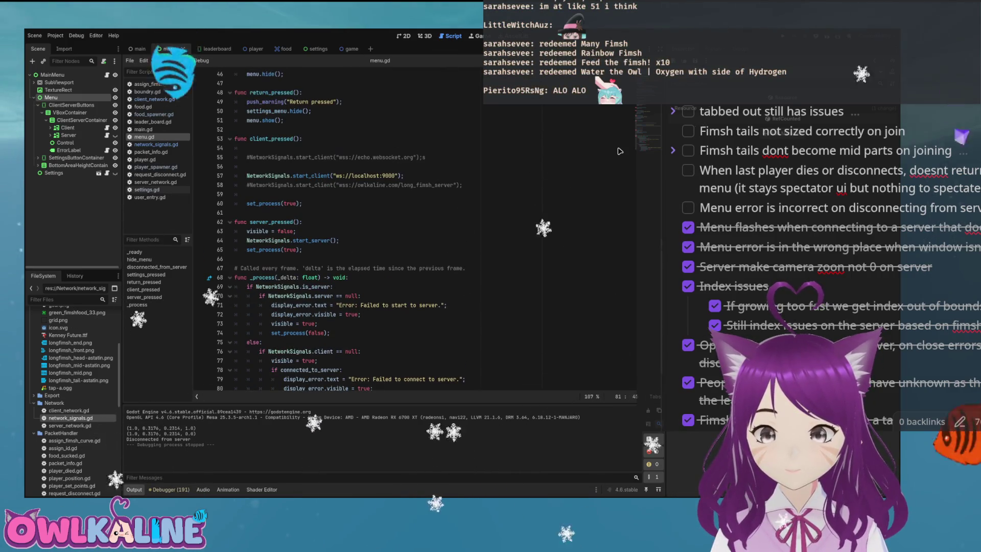
key(F5)
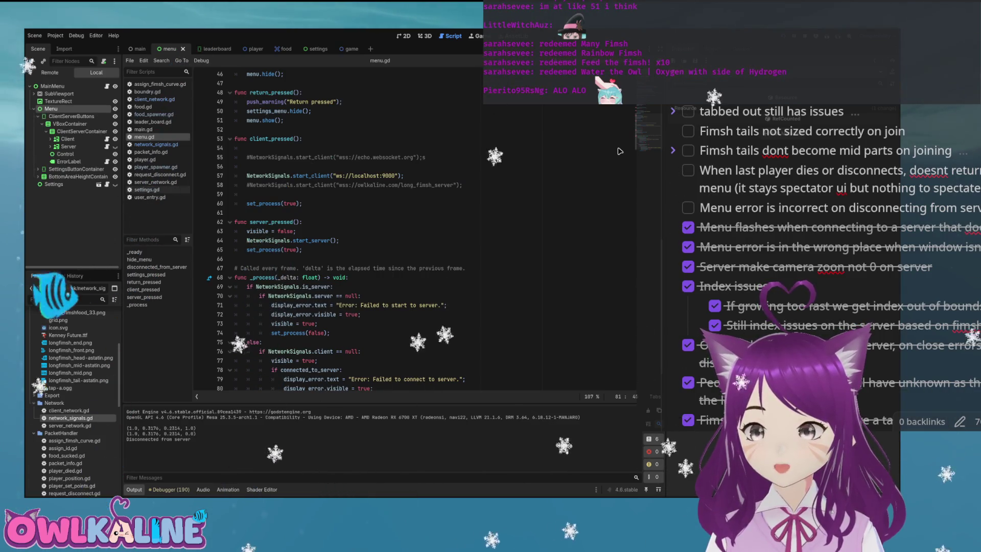
Stop the test run and insert a new empty line inside hide_menu.
key(F8)
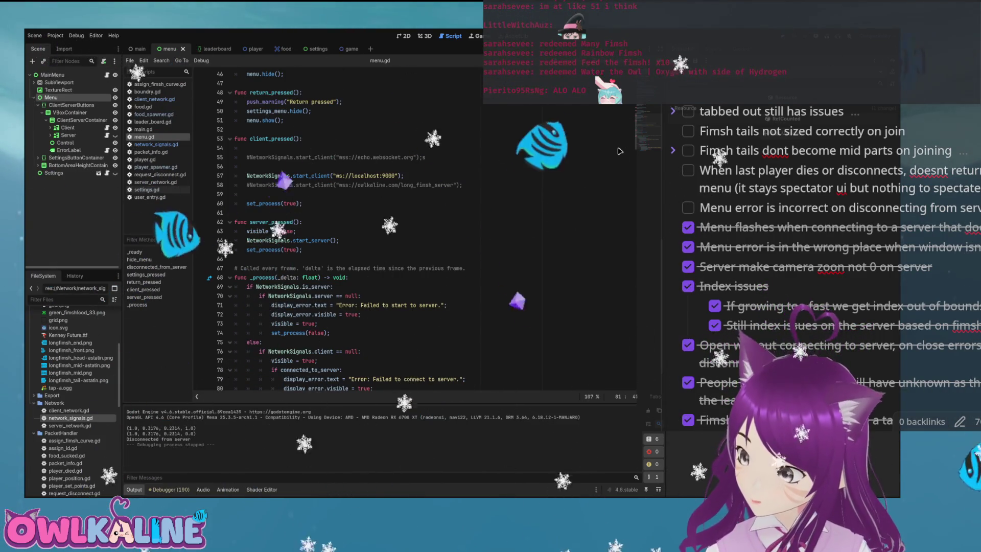
scroll(620, 151, up, 6)
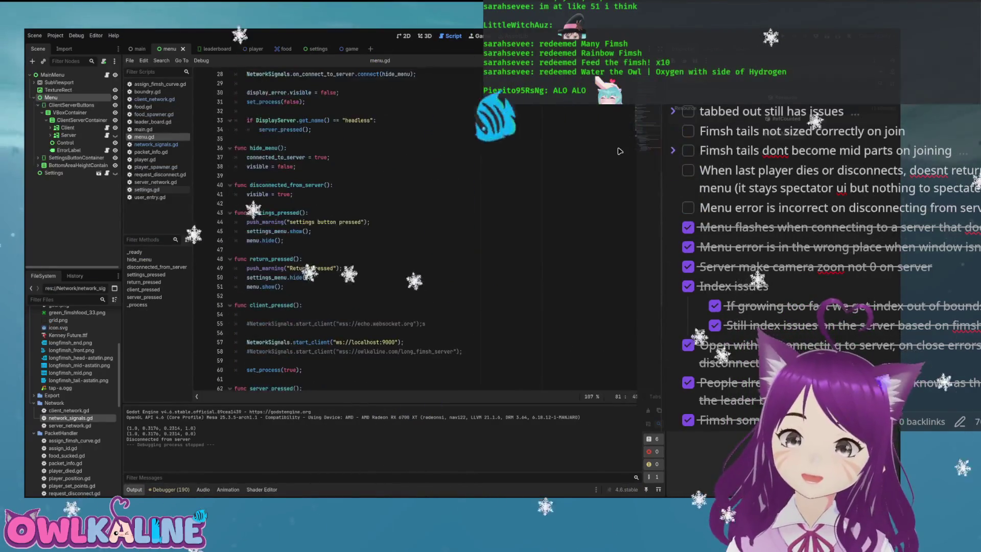
scroll(620, 151, up, 6)
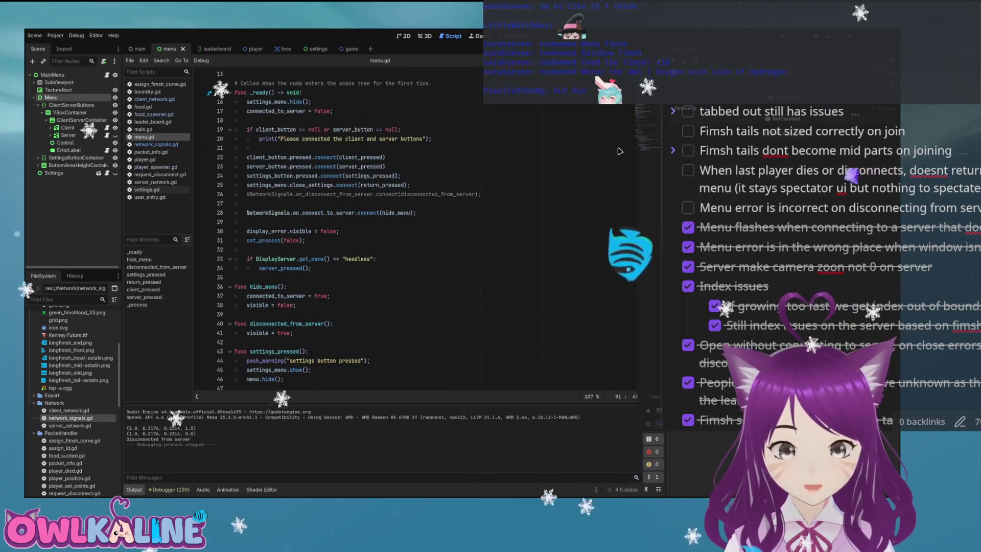
key(F3)
scroll(620, 151, down, 2)
key(Down)
key(Down)
key(Down)
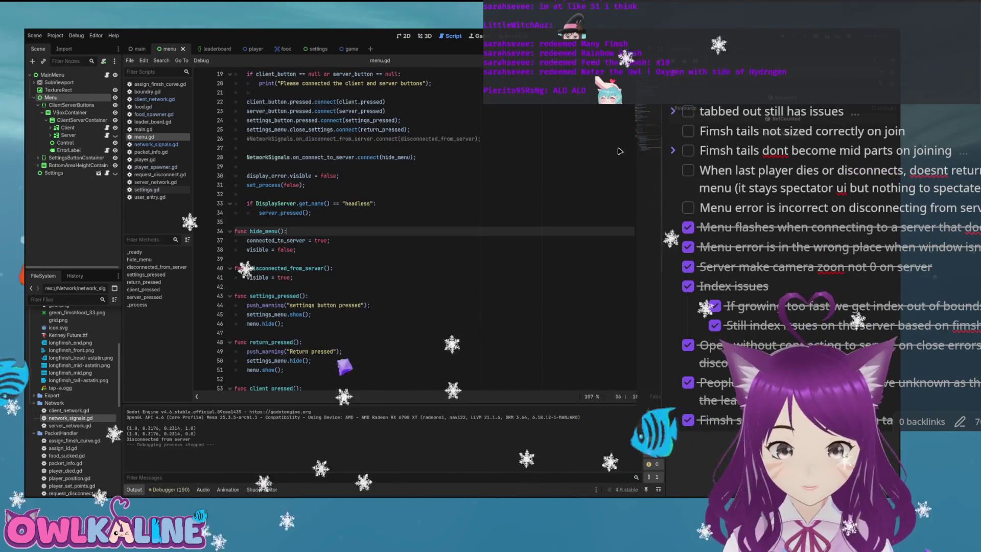
key(Return)
Add push_warning("connected to server") and 'connected_to_server = true' to hide_menu.
text(push)
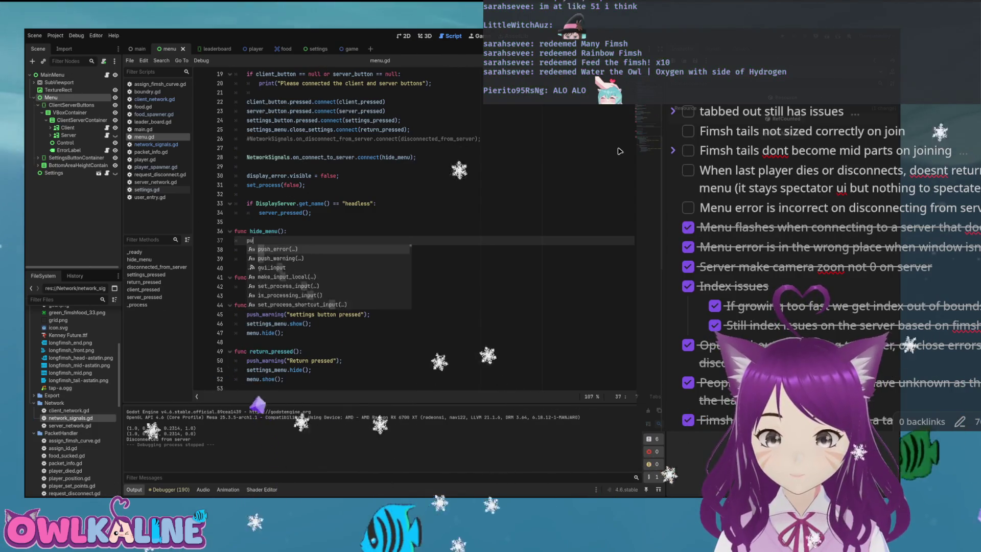
key(Down)
key(Return)
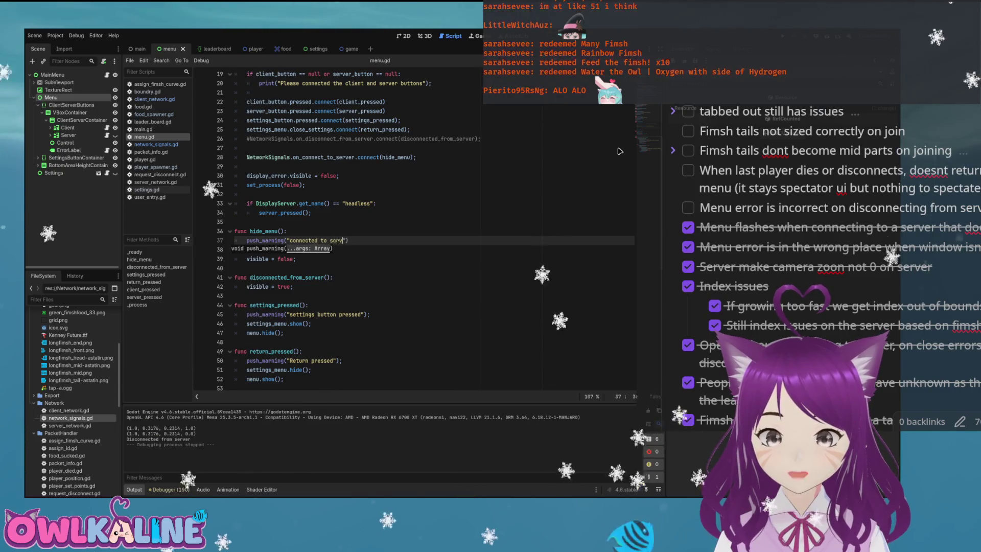
text(ver)
key(End)
key(Return)
text(connected_to_server = true)
key(Up)
key(Up)
key(Up)
Run the game to check the warning, stop it, and delete the warning line.
key(F5)
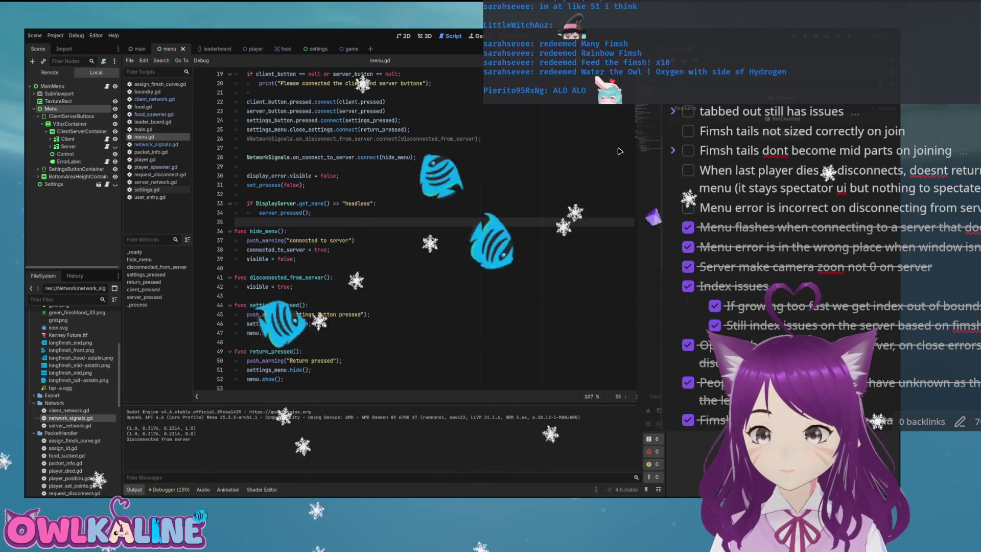
key(F8)
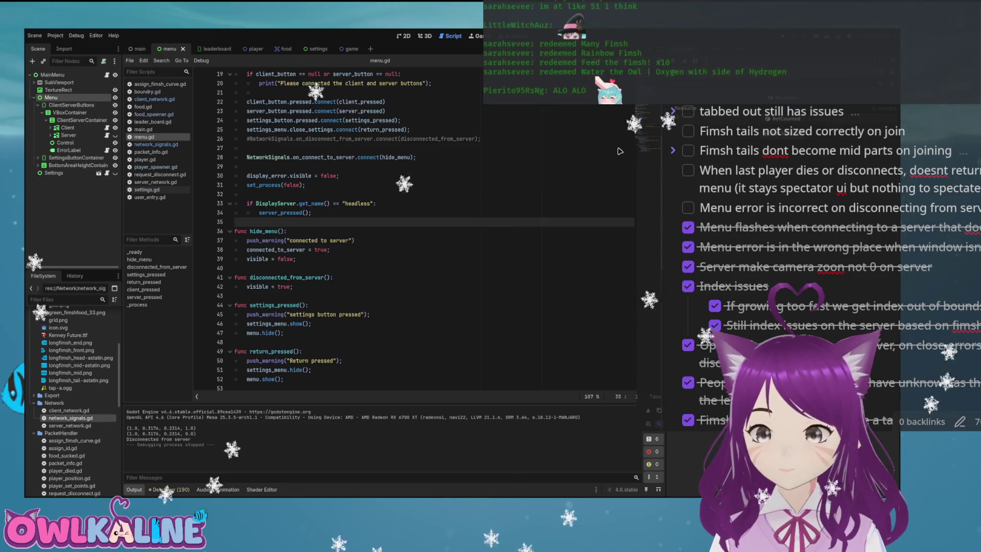
key(Down)
key(Down)
key(shift+End)
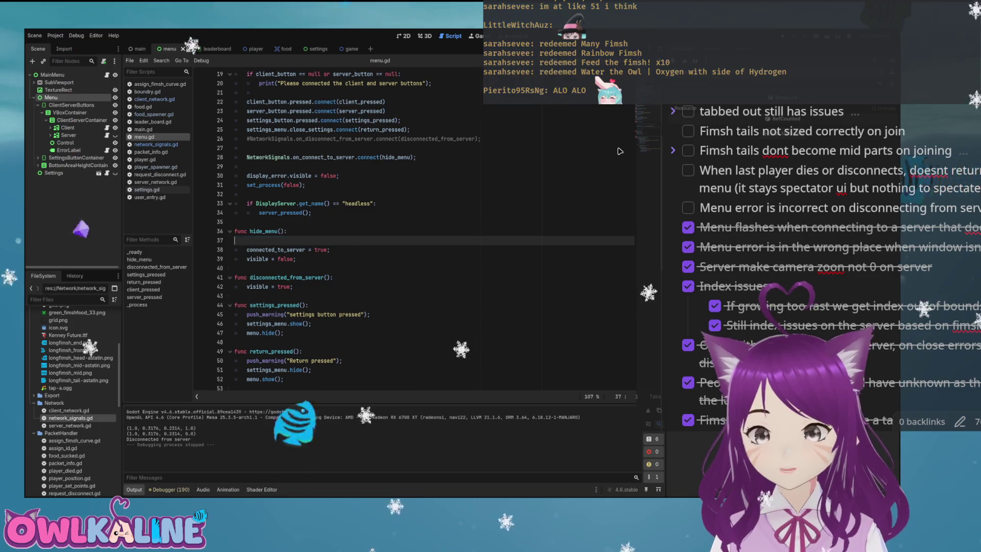
key(BackSpace)
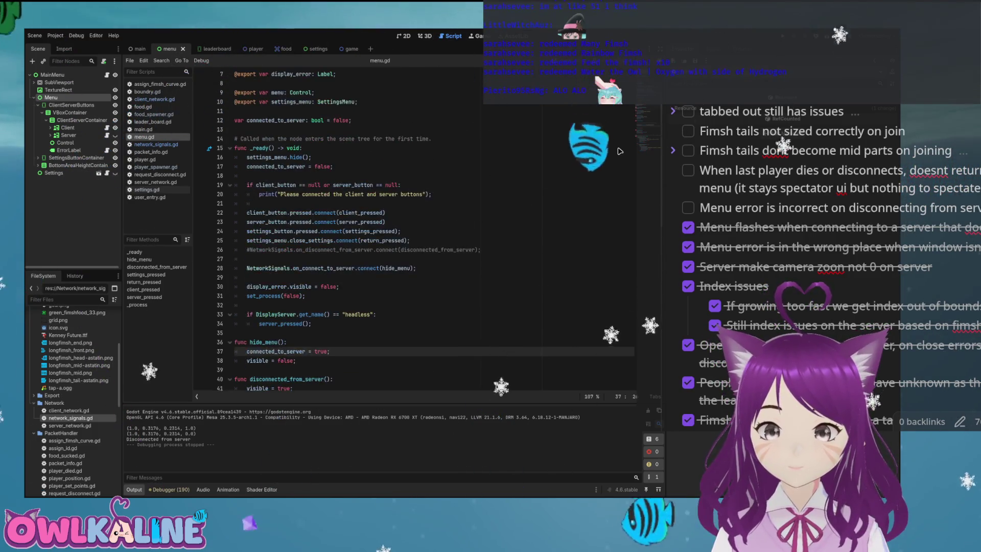
Run the game twice to test the 'if not connected_to_server' error check in _process.
scroll(620, 151, down, 5)
scroll(620, 152, down, 6)
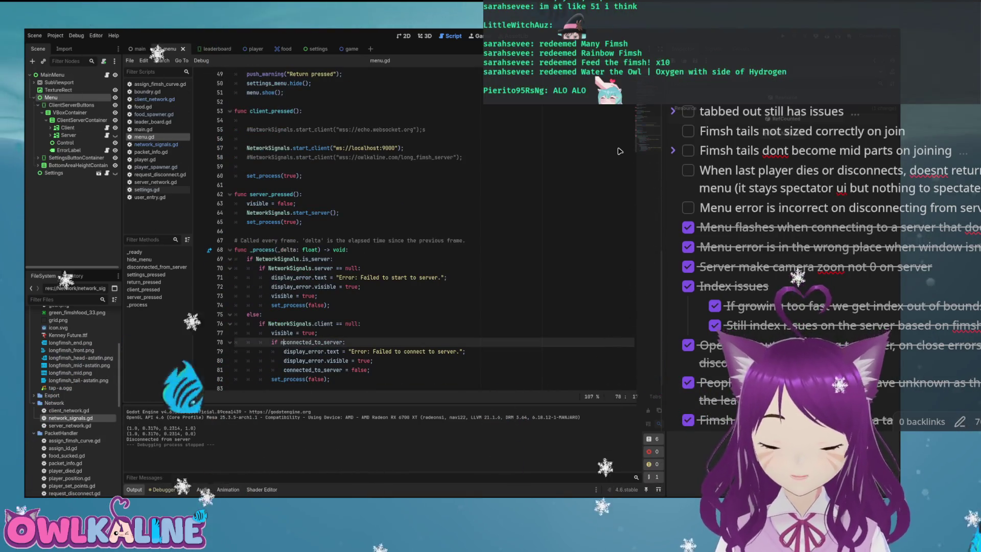
key(Up)
key(End)
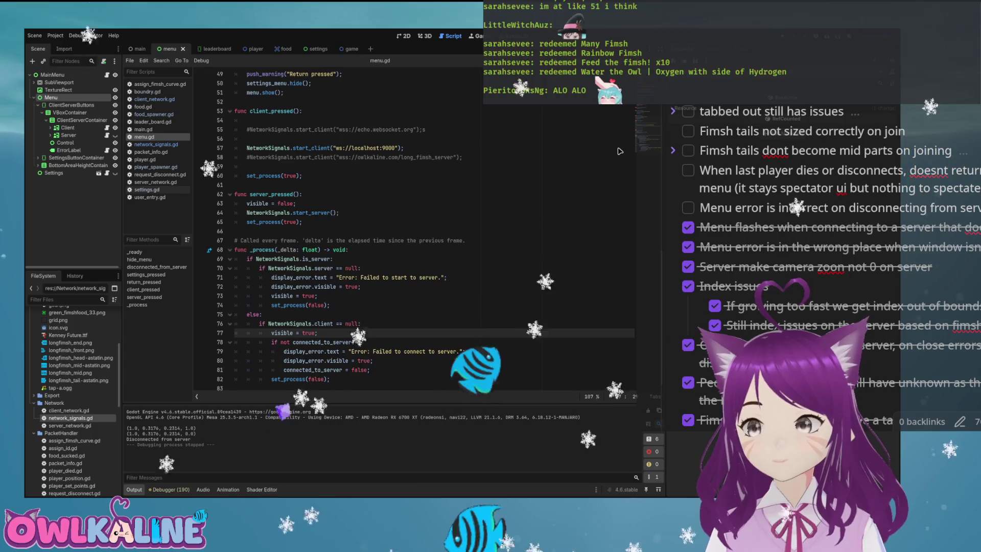
key(F5)
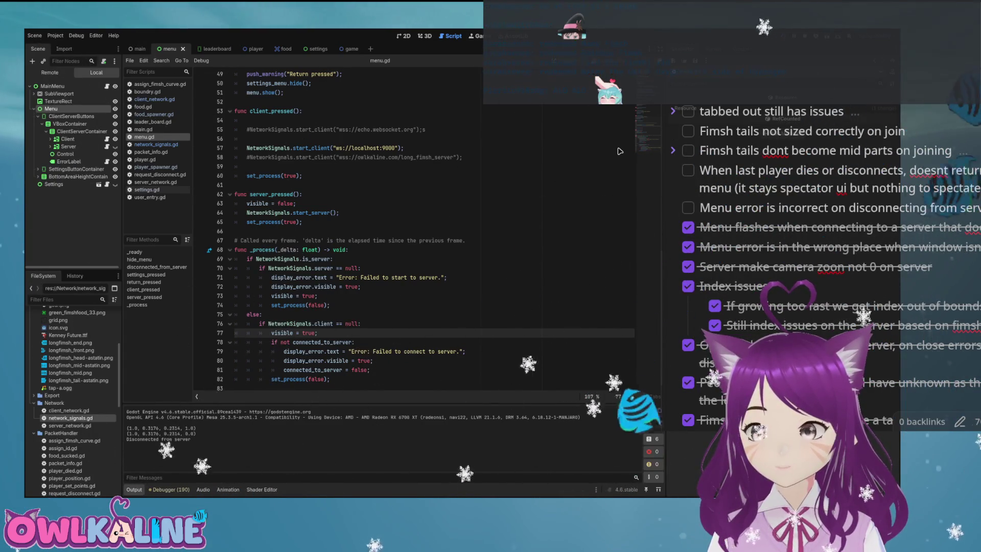
key(F8)
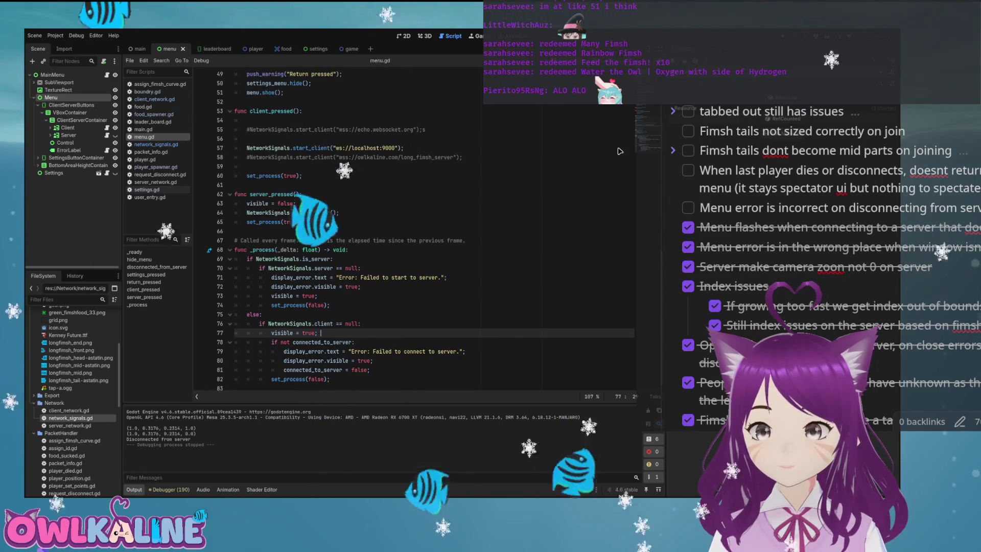
key(F5)
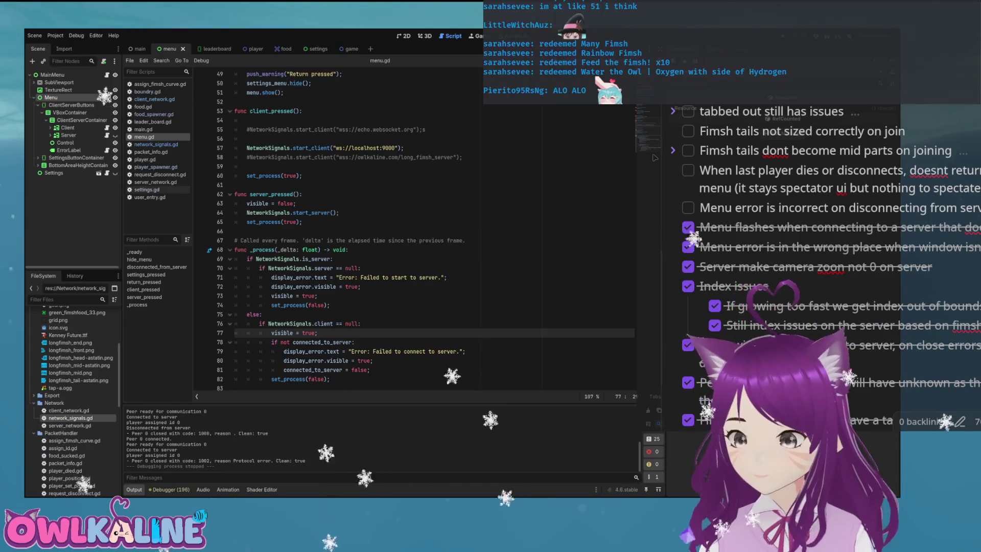
click(318, 296)
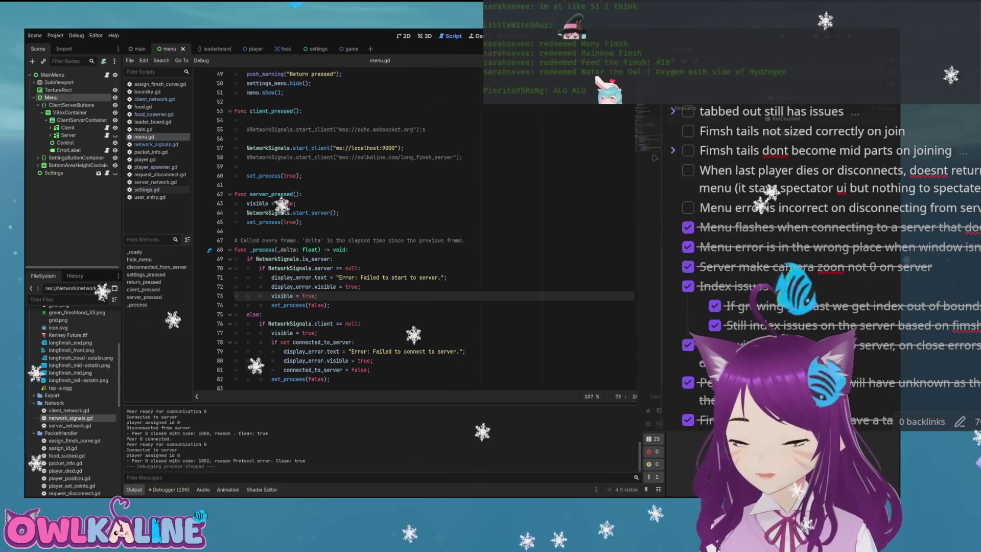
click(321, 333)
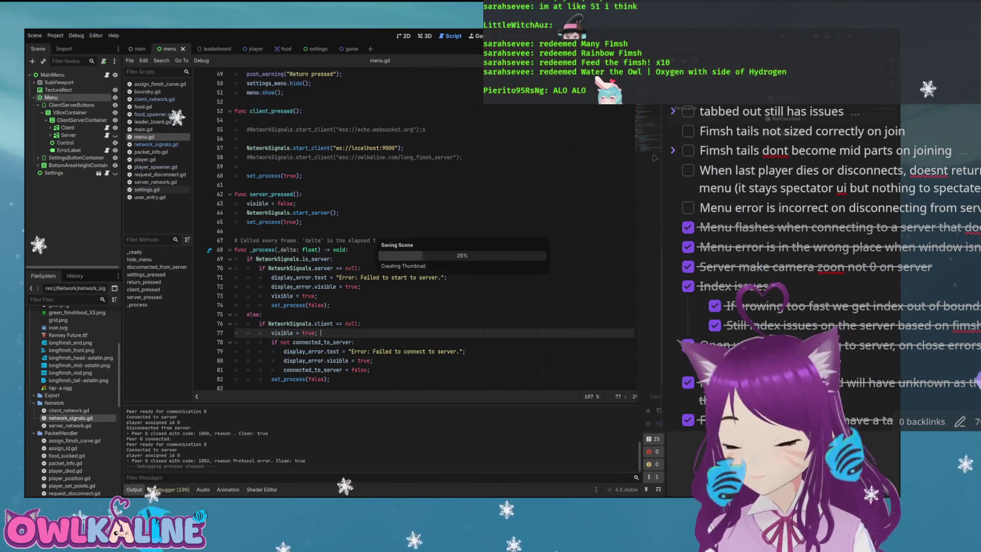
click(360, 323)
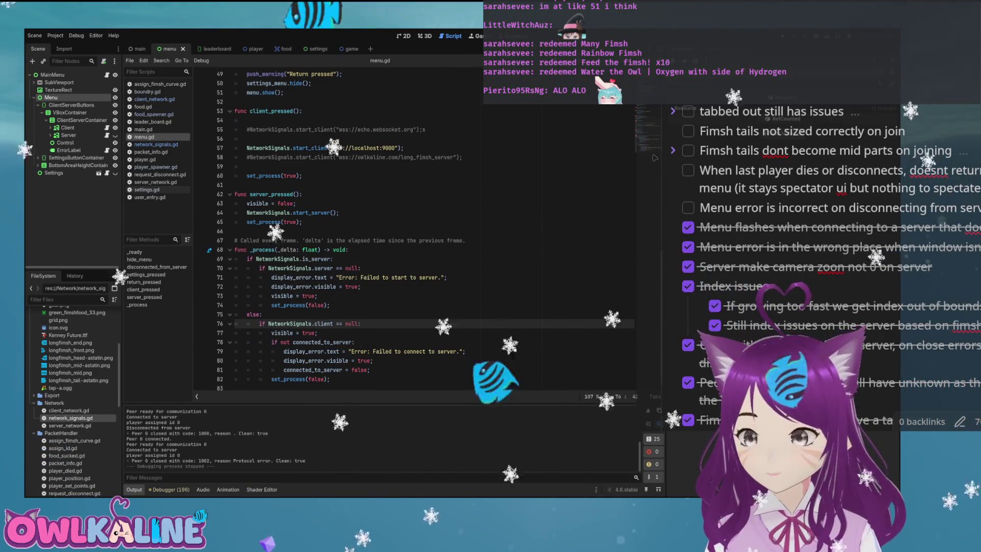
Tick off 'Menu error is incorrect on disconnecting from server' in Obsidian, then rerun the Godot game.
drag(711, 207, 832, 207)
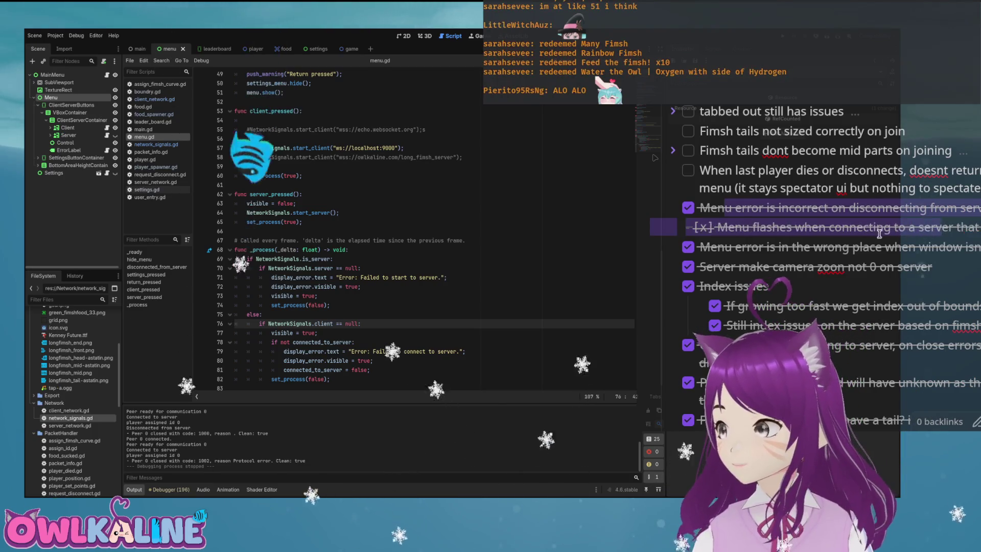
click(844, 212)
scroll(818, 219, up, 2)
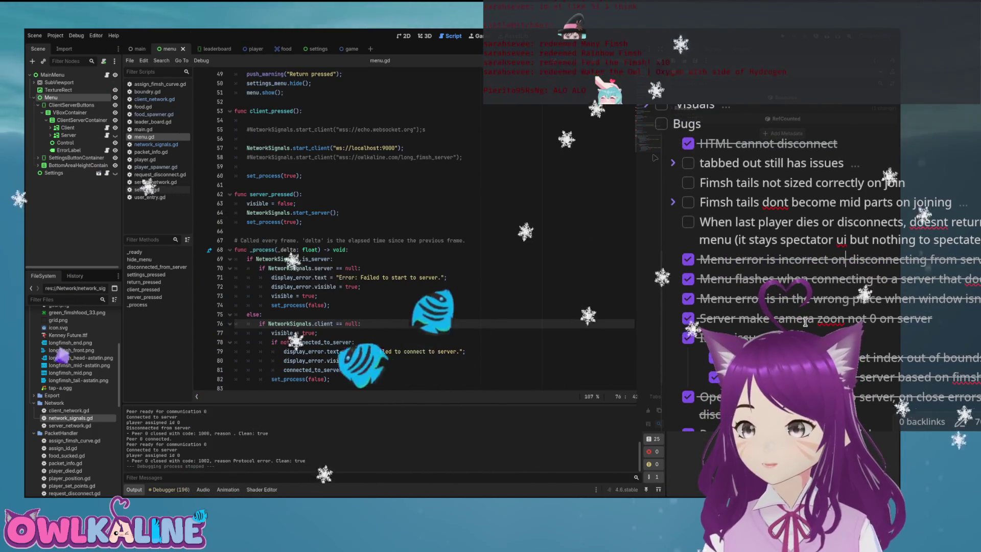
click(956, 221)
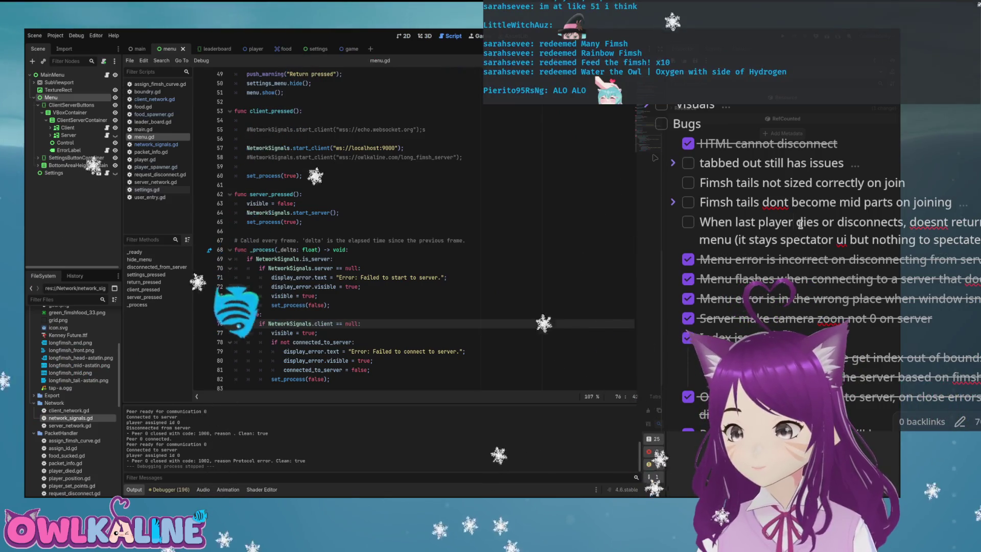
click(306, 101)
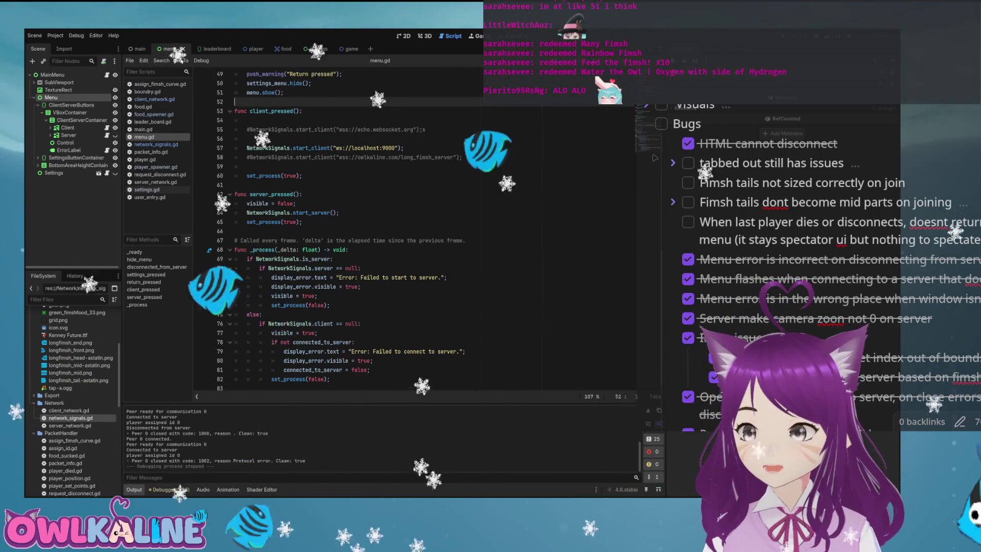
key(F5)
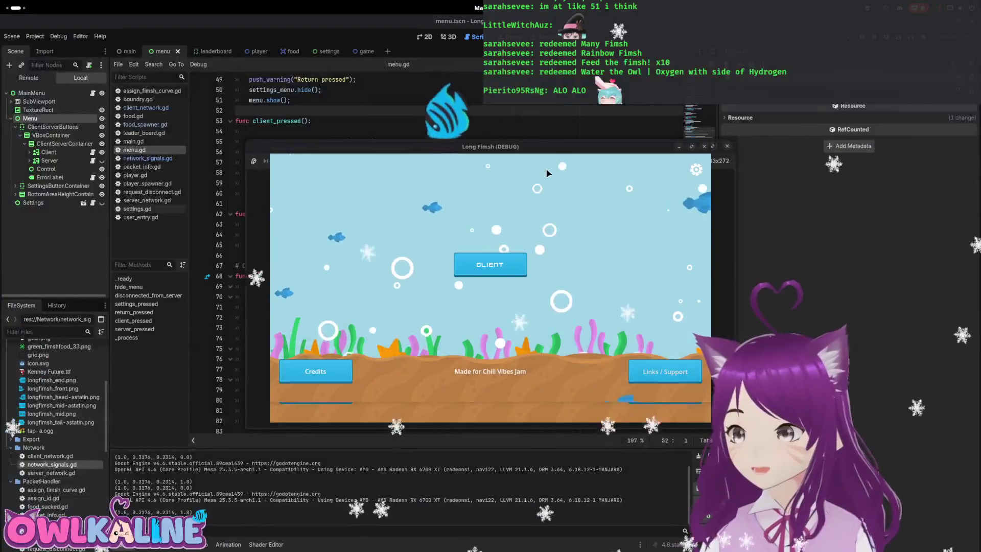
Start one client with Play, set the other to Spectate, then close the Long Fimsh (DEBUG) window.
click(658, 310)
click(491, 146)
click(492, 282)
click(324, 390)
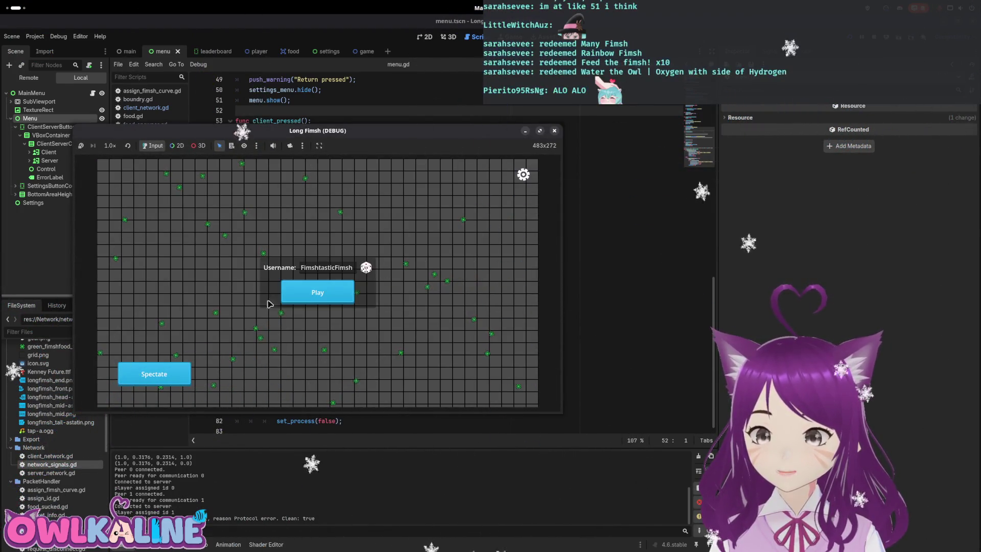
click(554, 131)
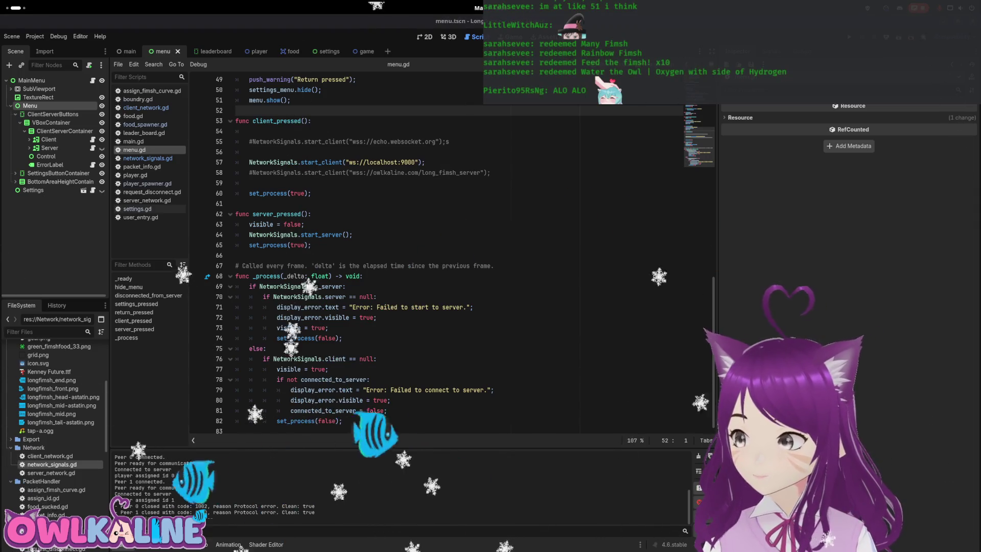
Shrink the Godot window beside the Bugs list, review client_pressed, and open game.gd's scene.
key(super+Down)
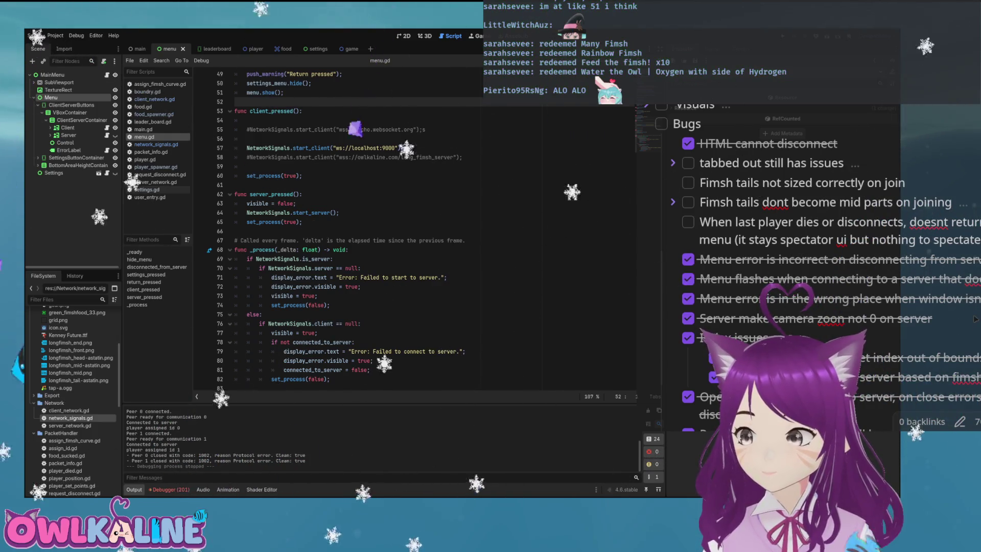
click(307, 175)
scroll(384, 230, up, 3)
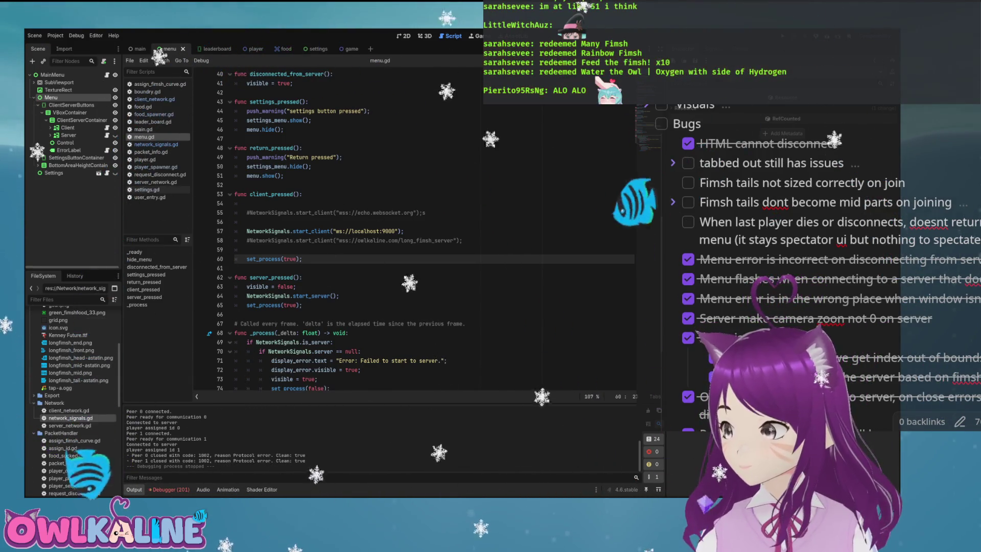
click(292, 195)
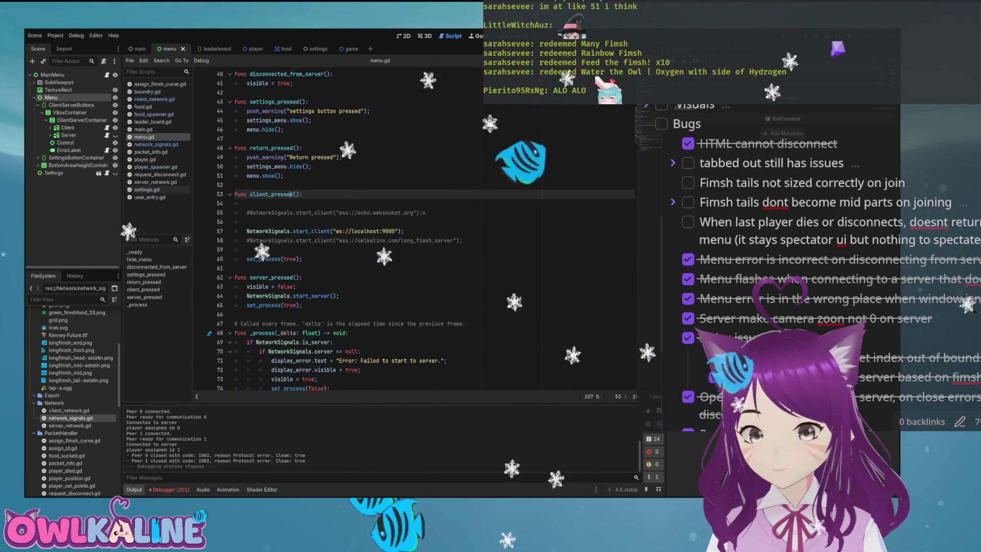
click(351, 49)
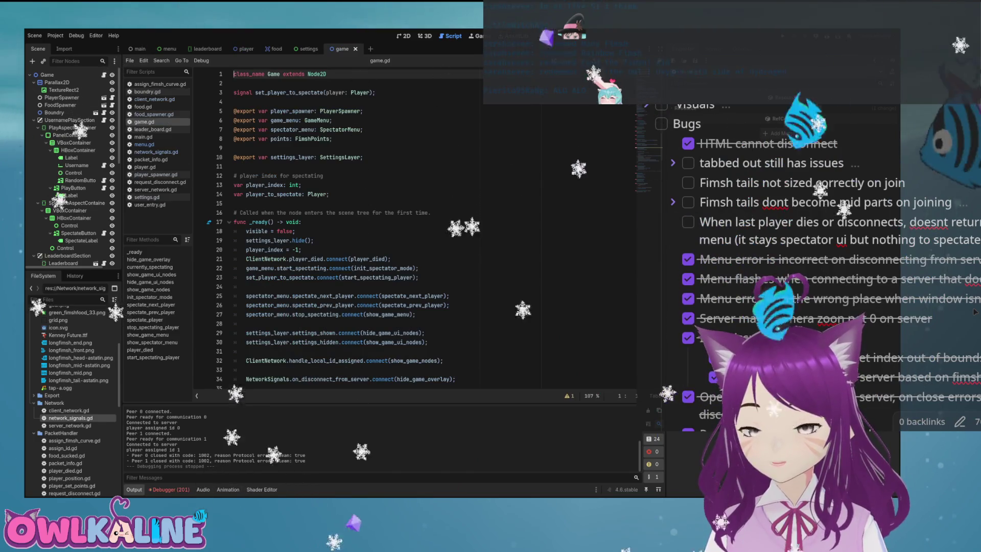
Add push_warning("playing spectating died") before spectate_next_player() in player_died and save game.gd.
click(261, 250)
key(shift+End)
scroll(378, 99, down, 5)
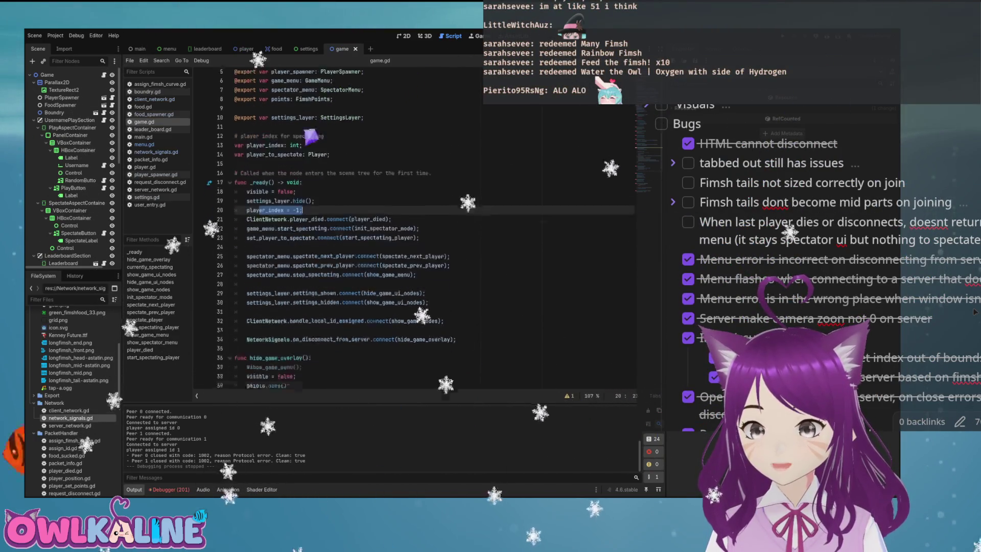
scroll(378, 230, down, 8)
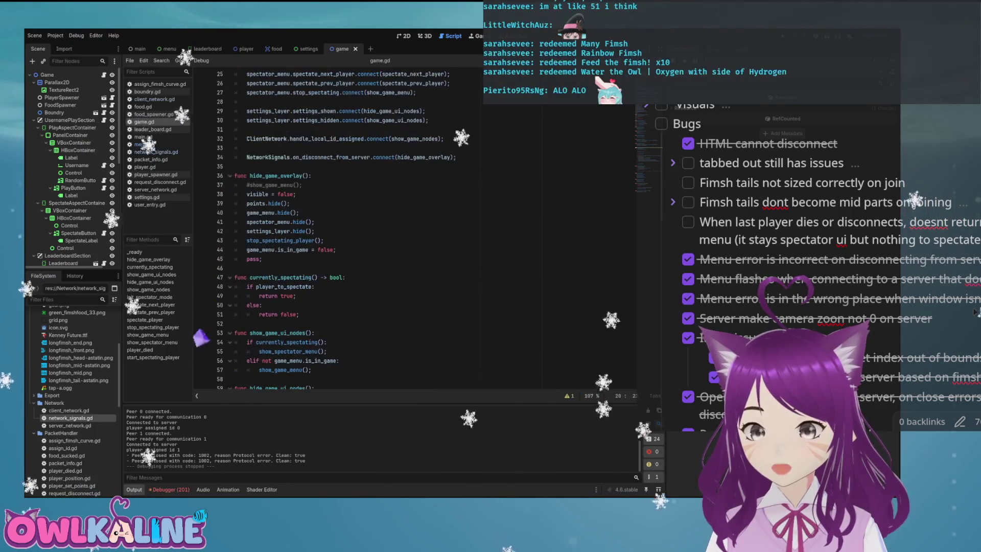
scroll(378, 230, down, 1)
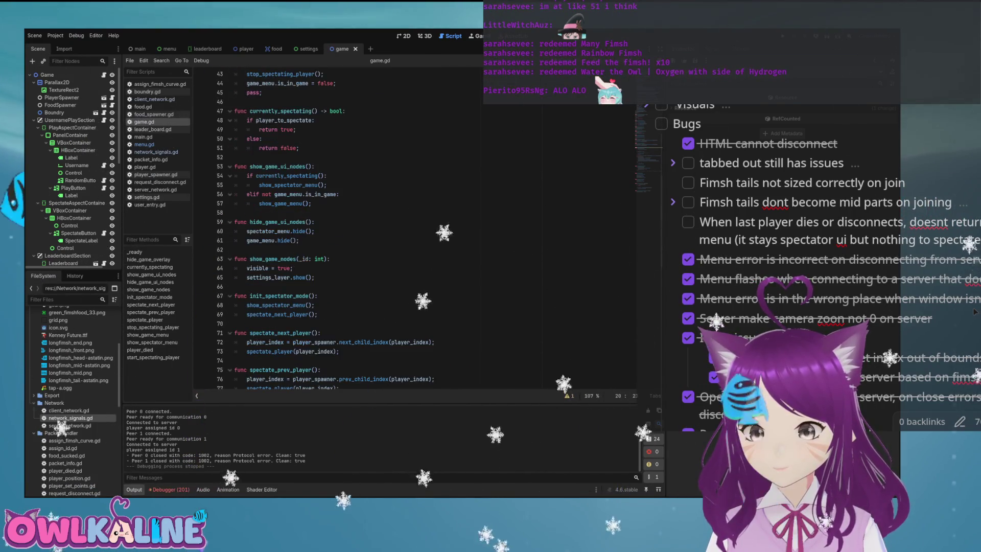
scroll(378, 230, down, 13)
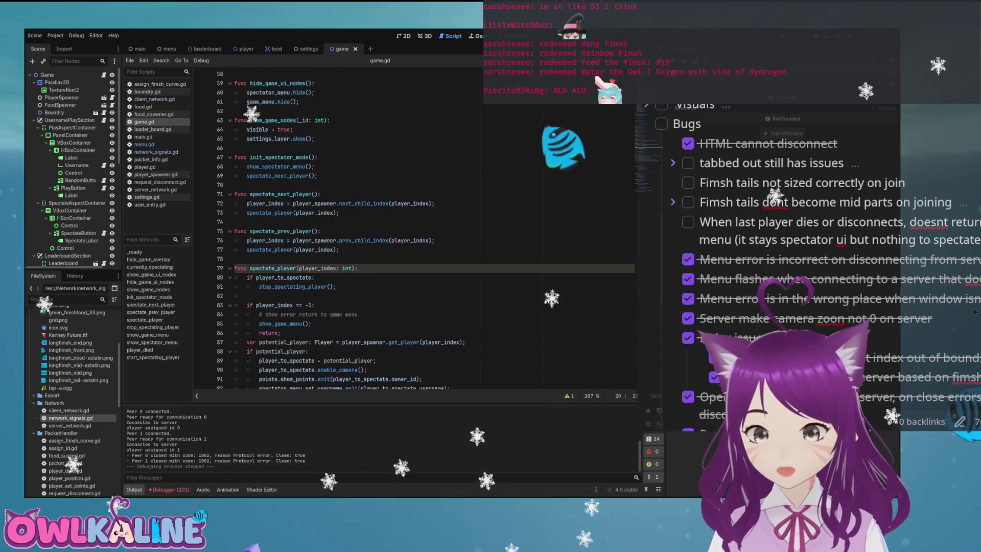
scroll(378, 230, down, 2)
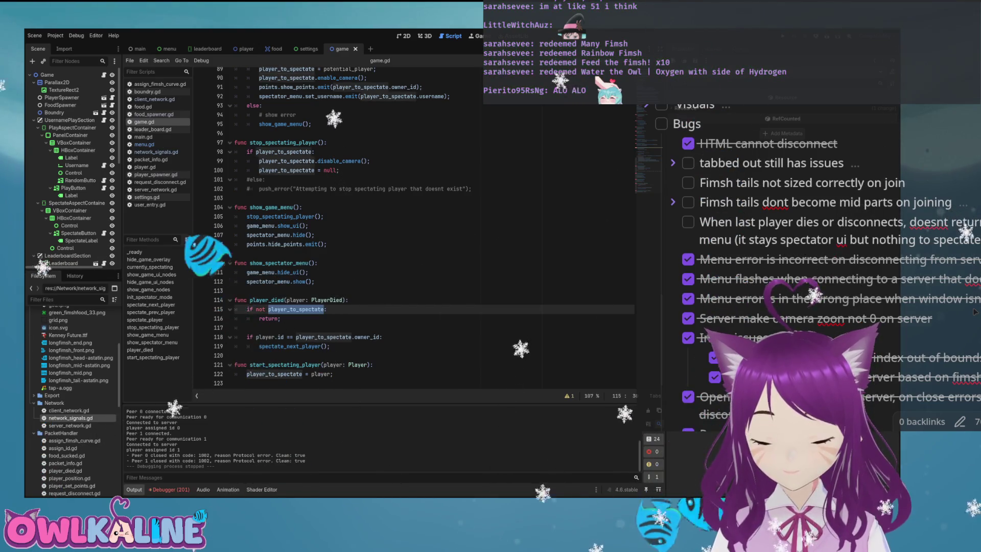
key(Down)
key(Down)
key(Down)
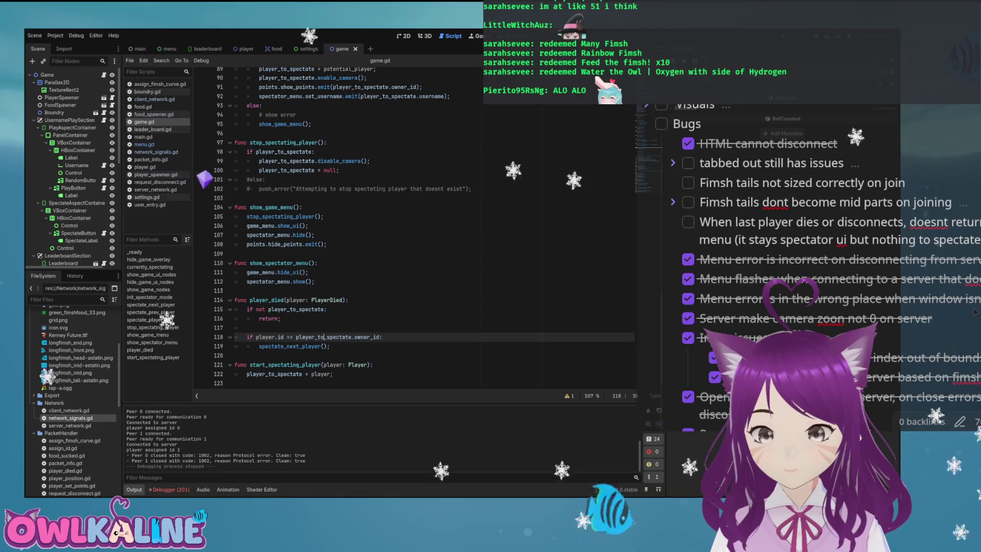
key(Return)
text(push_warn)
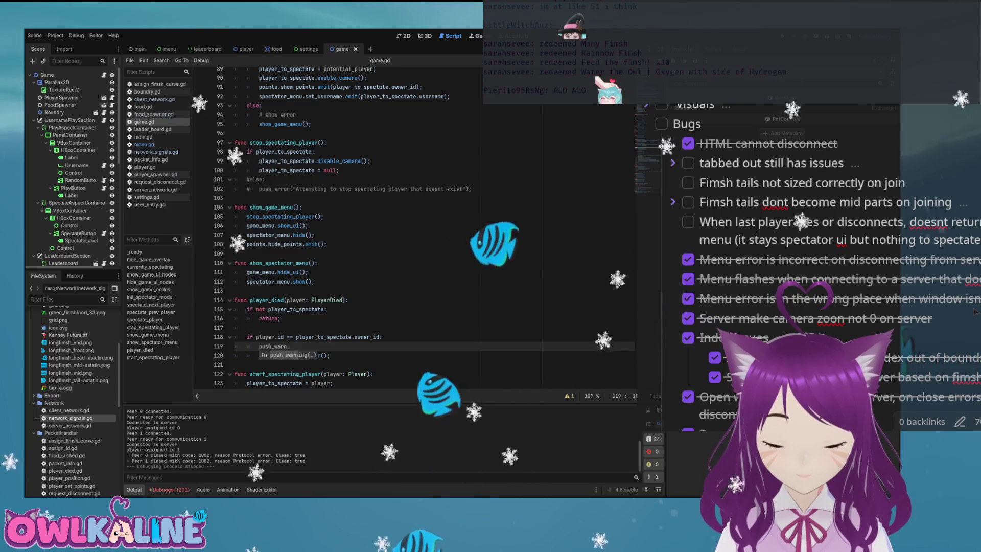
key(Return)
text("))
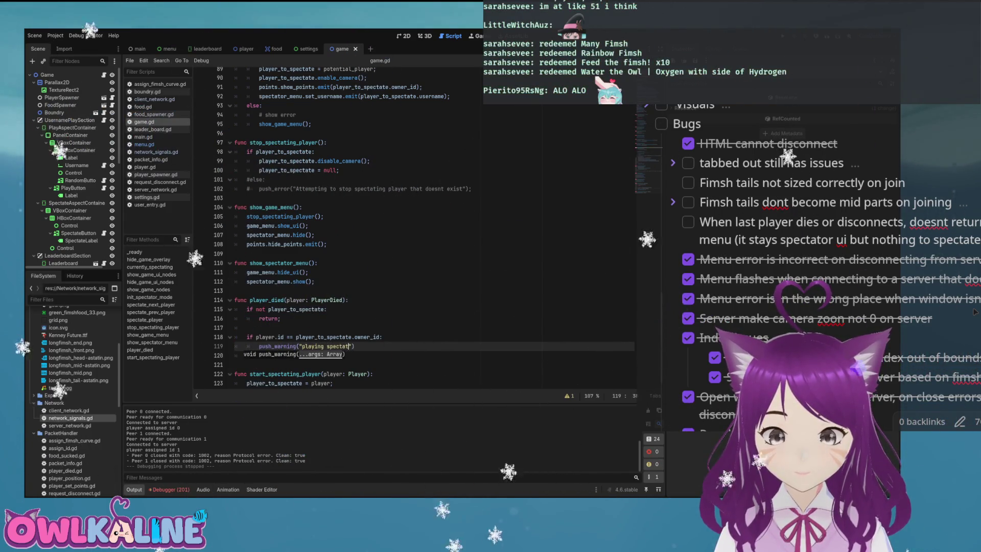
text(;)
key(ctrl+s)
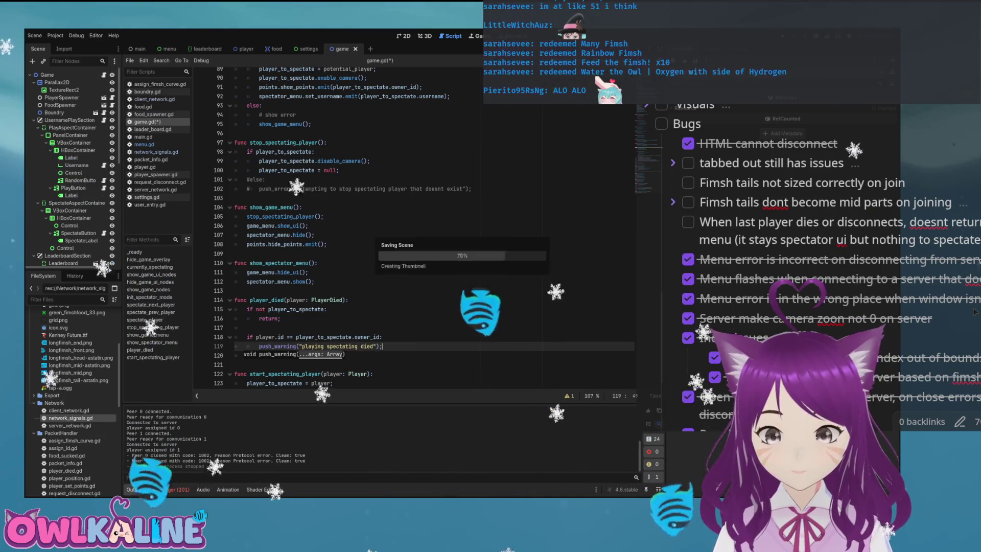
Run the game with F5 to test the new warning.
click(281, 319)
double_click(290, 355)
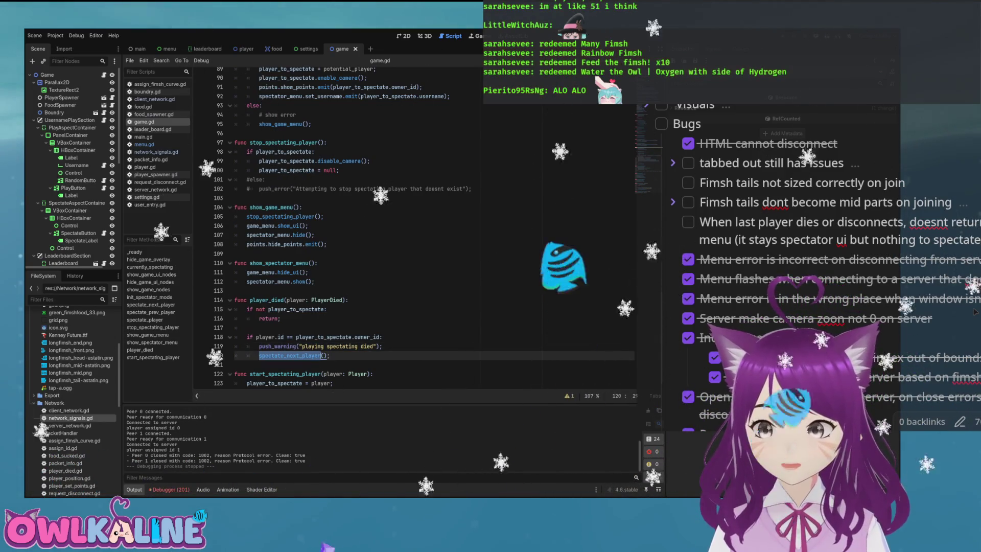
key(F5)
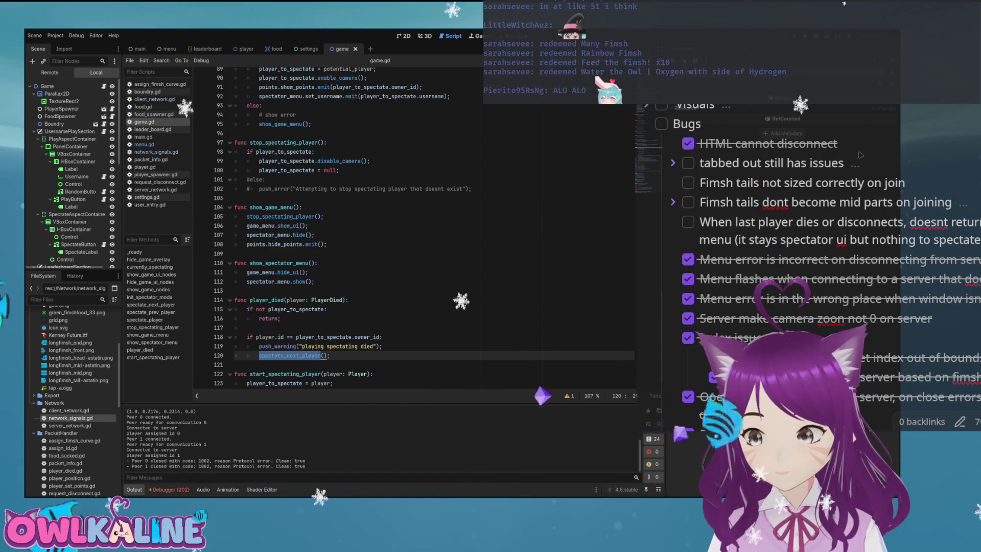
text(socket.get_ready_state() == S)
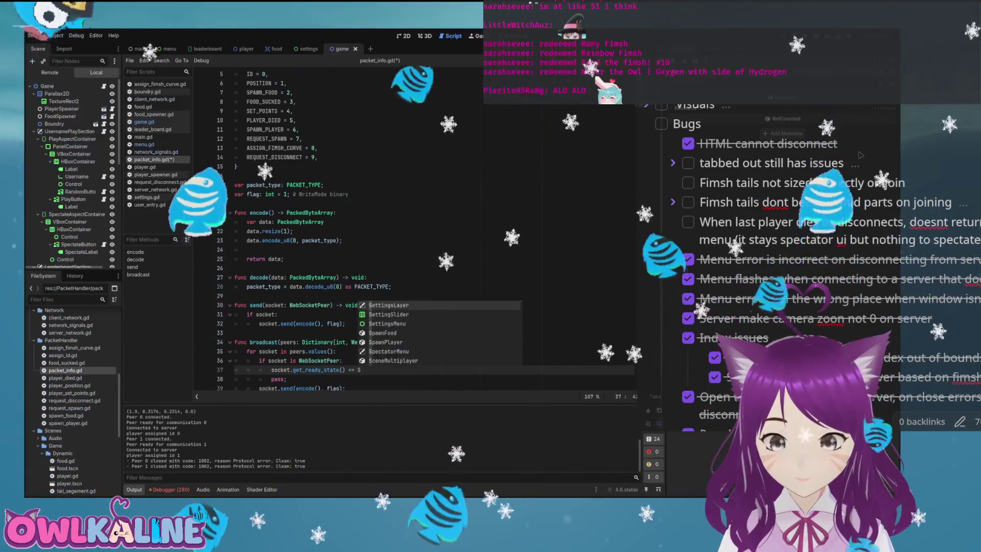
Make packet_info.gd line 37 'if socket.get_ready_state() == STATE_OPEN:' with 'pass;' beneath, and save.
text(t)
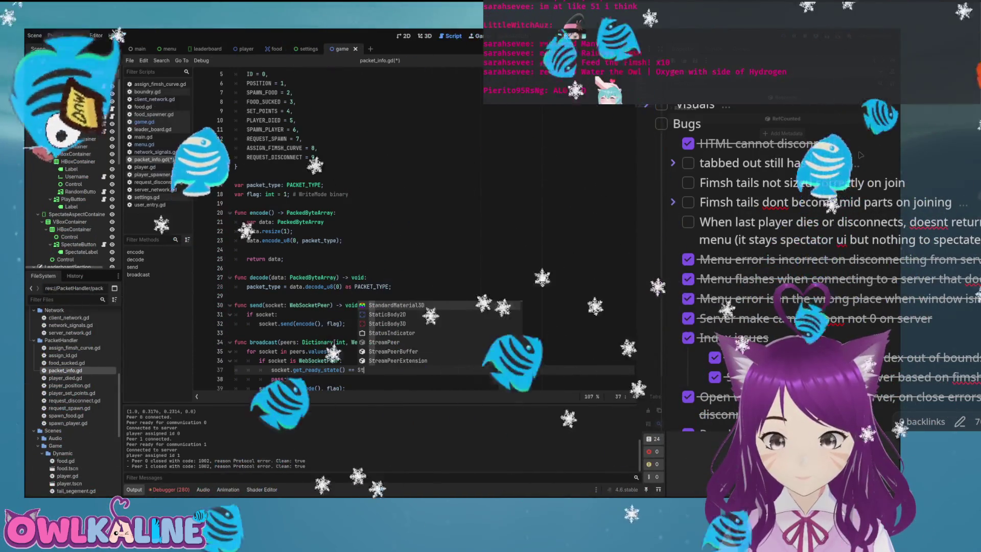
key(BackSpace)
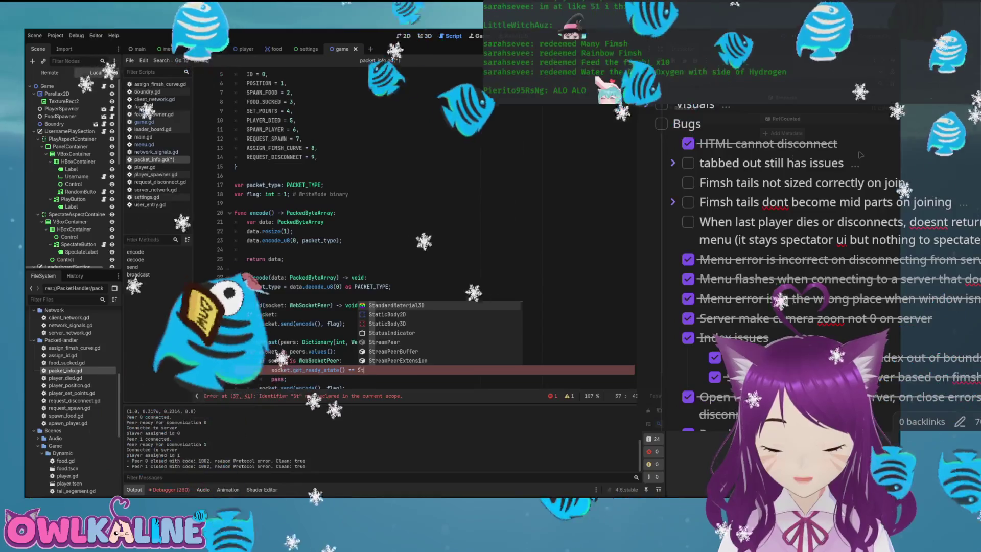
text(TATE)
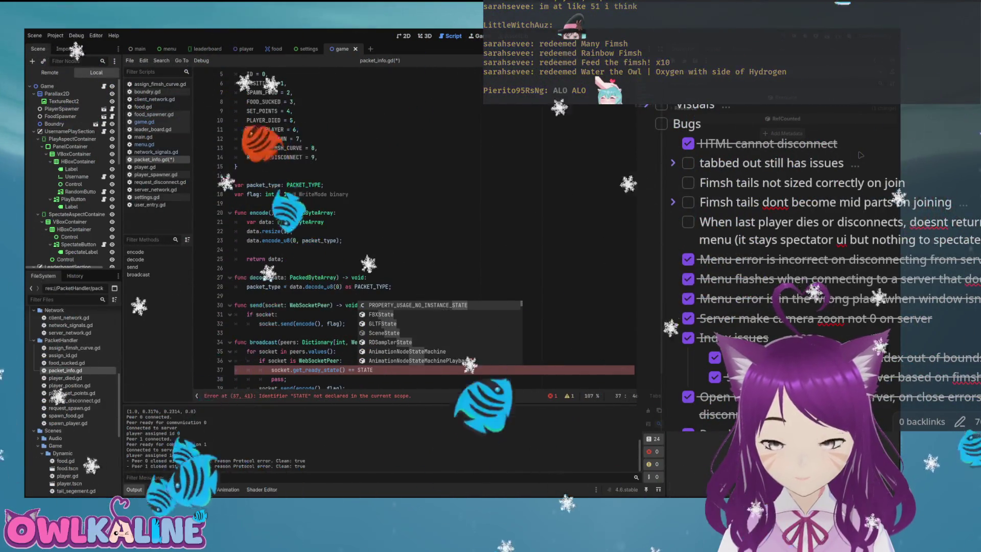
text(_OPEN)
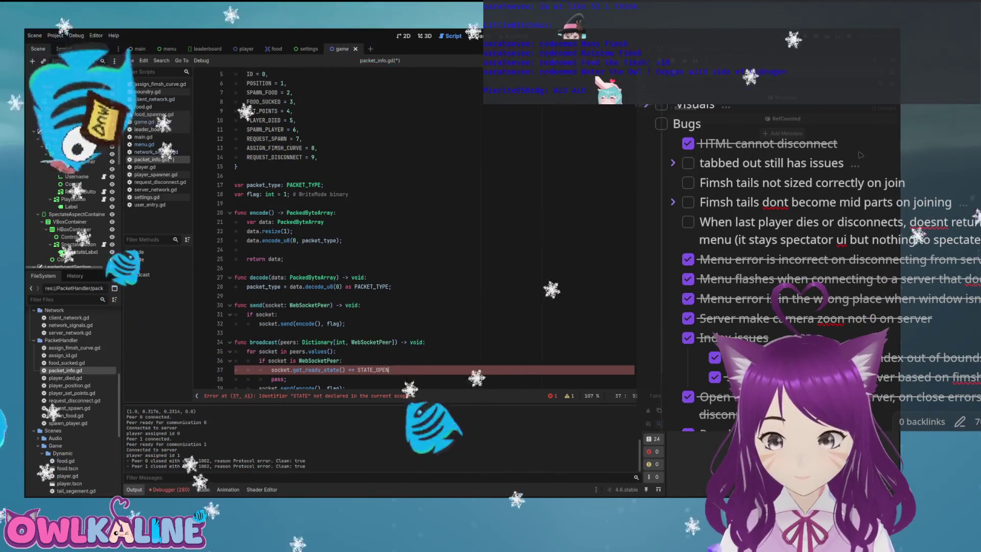
text(;)
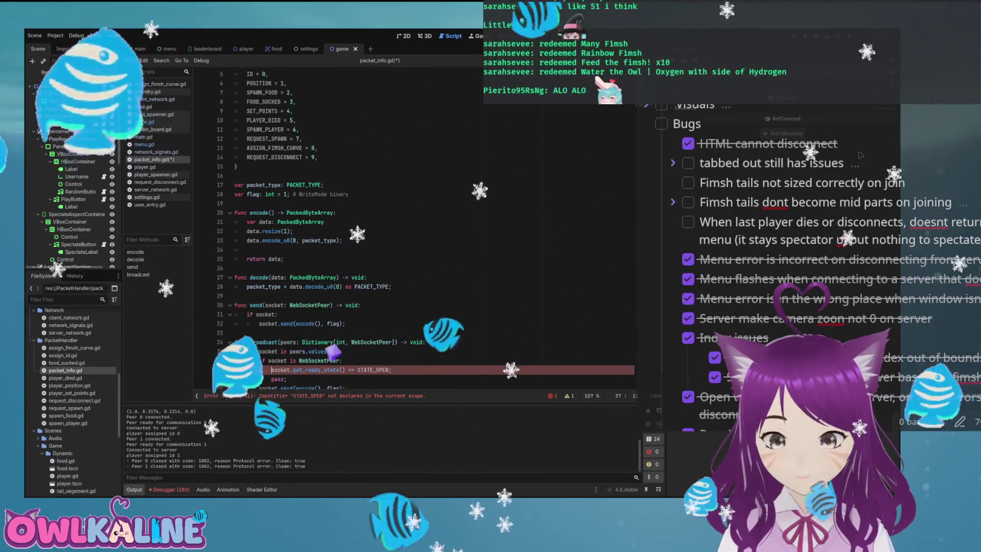
key(Home)
text(if)
key(End)
key(BackSpace)
text(:)
key(Return)
text(pass;)
key(ctrl+s)
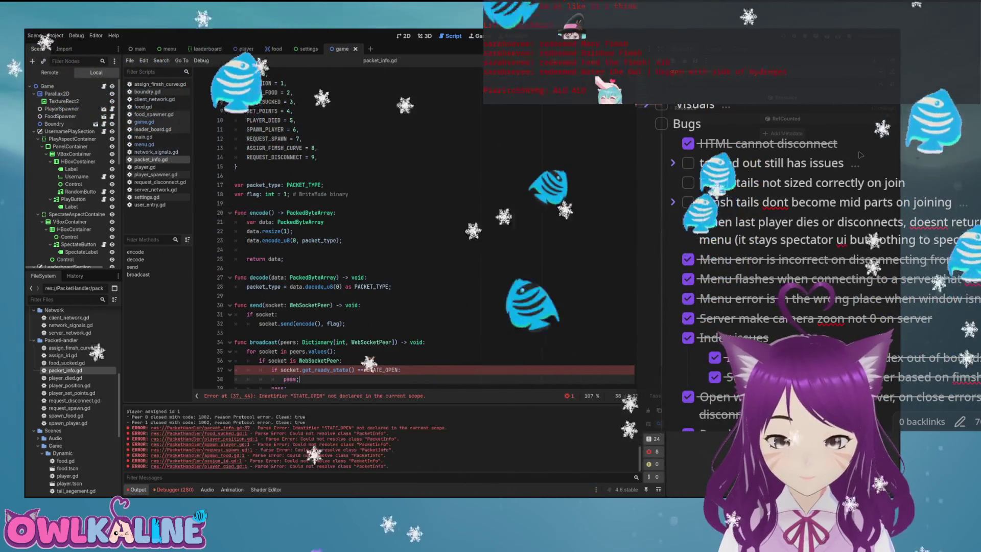
Open network_signals.gd at on_connect_to_server.
scroll(409, 230, down, 1)
click(372, 346)
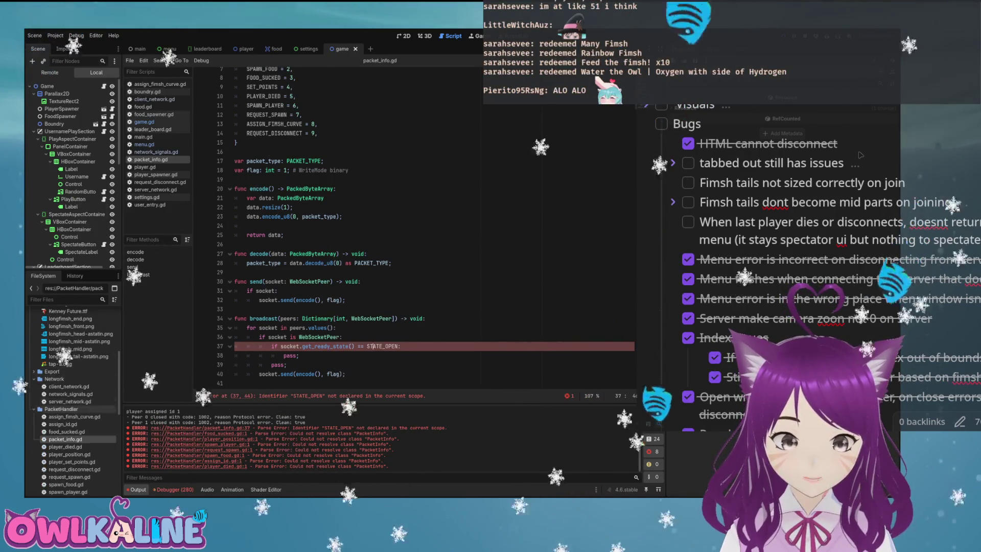
click(156, 152)
scroll(409, 230, down, 3)
scroll(408, 230, down, 20)
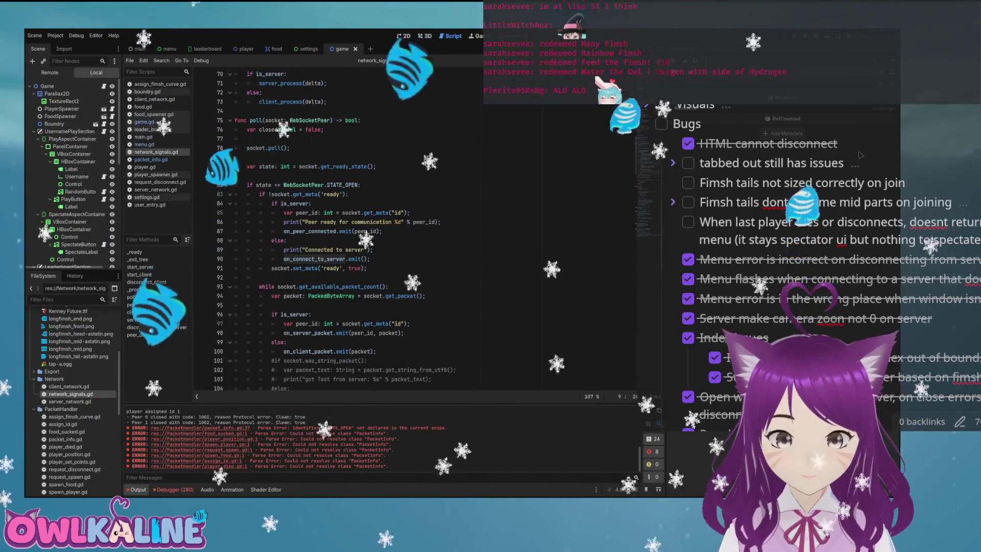
Inspect the WebSocketPeer ready check on line 83 of network_signals.gd, then open client_network.gd.
double_click(304, 185)
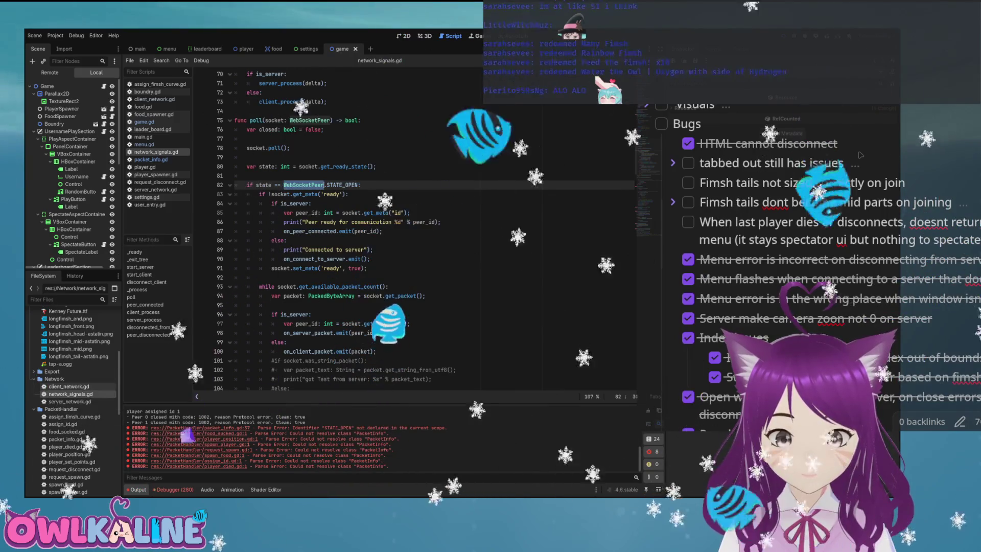
drag(259, 194, 349, 194)
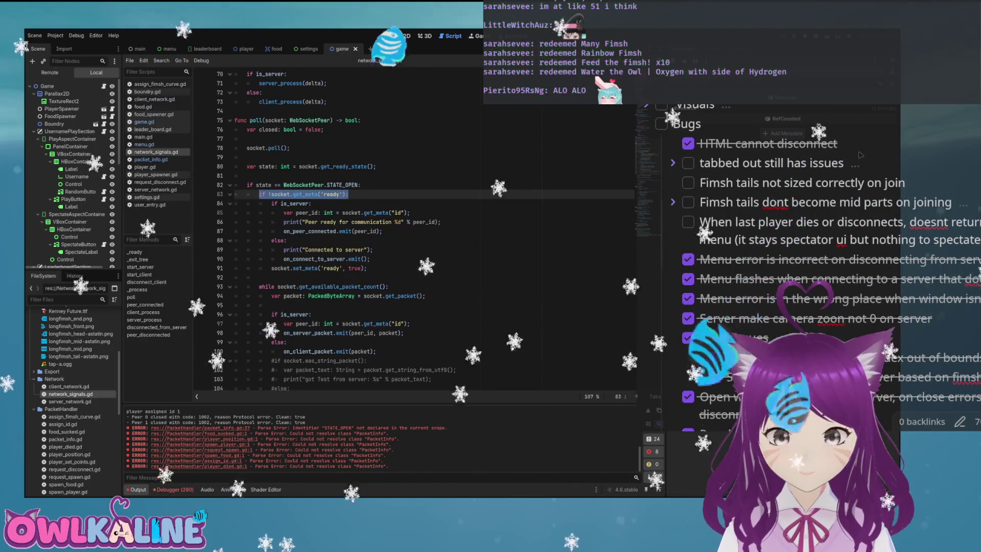
double_click(69, 386)
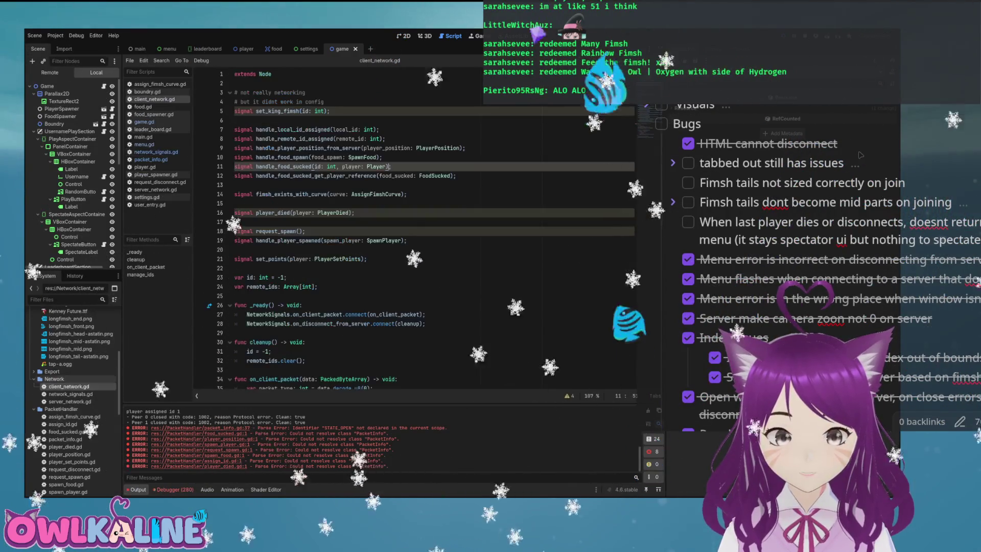
In packet_info.gd broadcast, add an 'if socket.get_meta('ready'):' check and delete the STATE_OPEN block.
scroll(72, 409, down, 3)
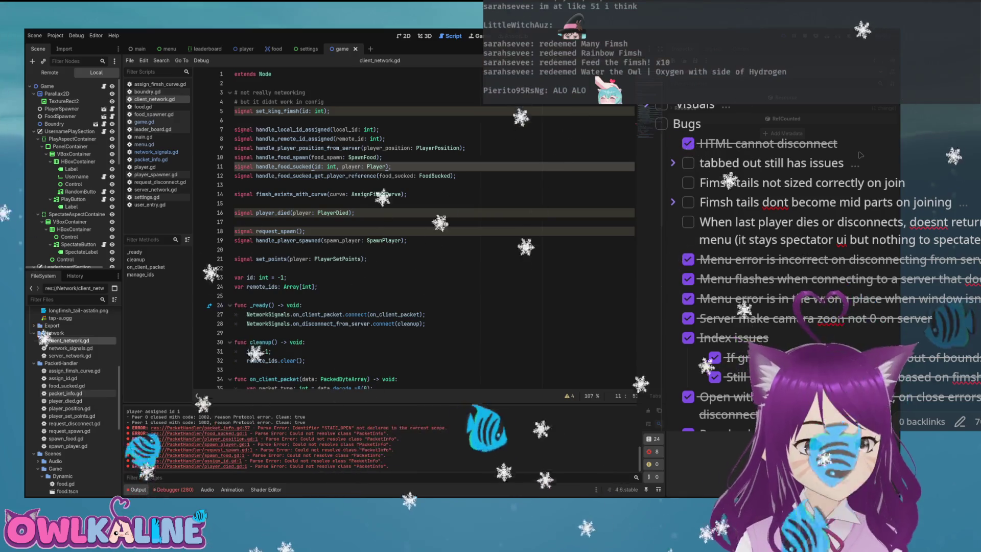
double_click(65, 393)
key(Down)
key(Down)
key(Return)
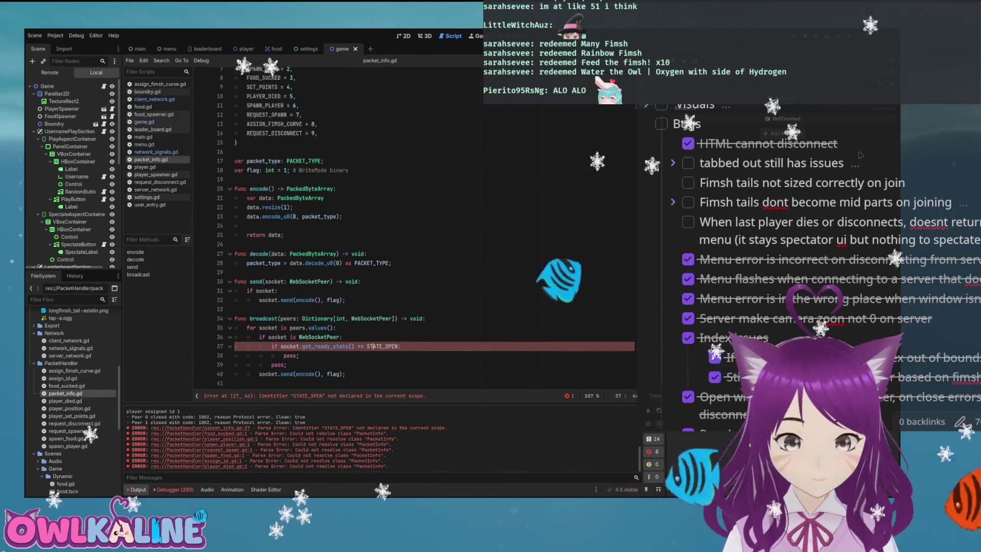
text(if socket.get_meta('ready'):)
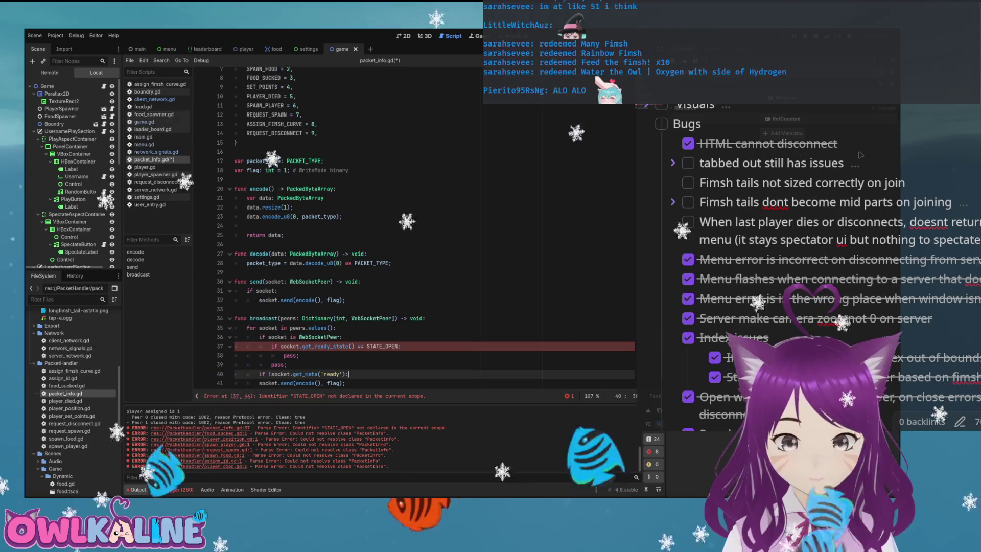
key(Down)
key(Home)
key(Tab)
key(Up)
key(Home)
key(shift+Up)
key(shift+Up)
key(shift+Up)
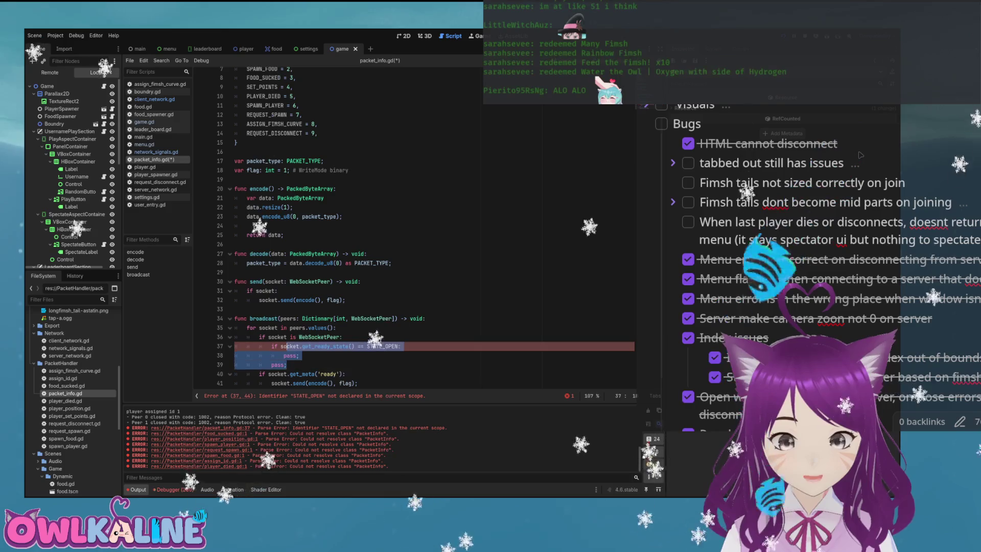
key(BackSpace)
key(BackSpace)
key(BackSpace)
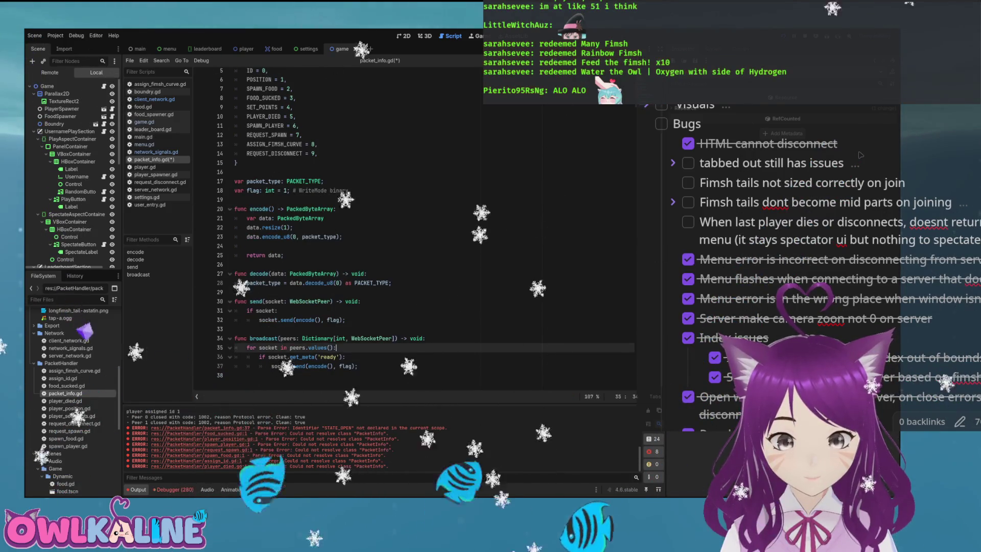
Test the broadcast with F5, negate the ready check with '!', and run again.
key(Up)
key(Up)
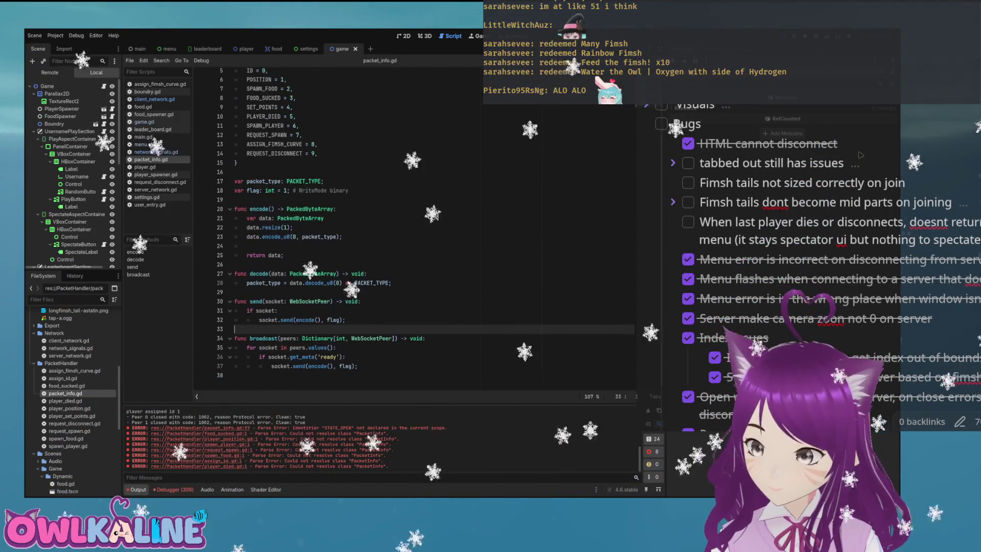
key(F5)
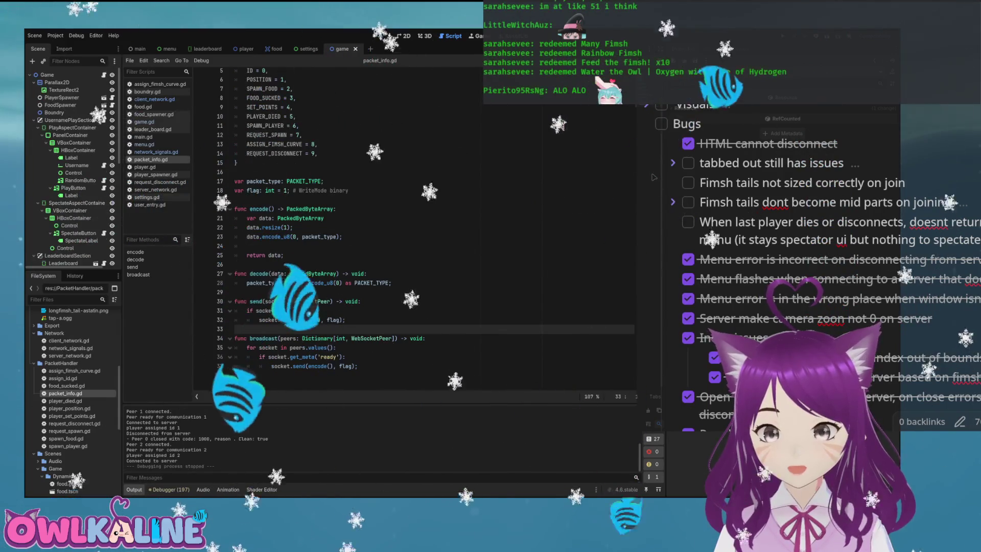
key(Down)
key(Down)
key(Down)
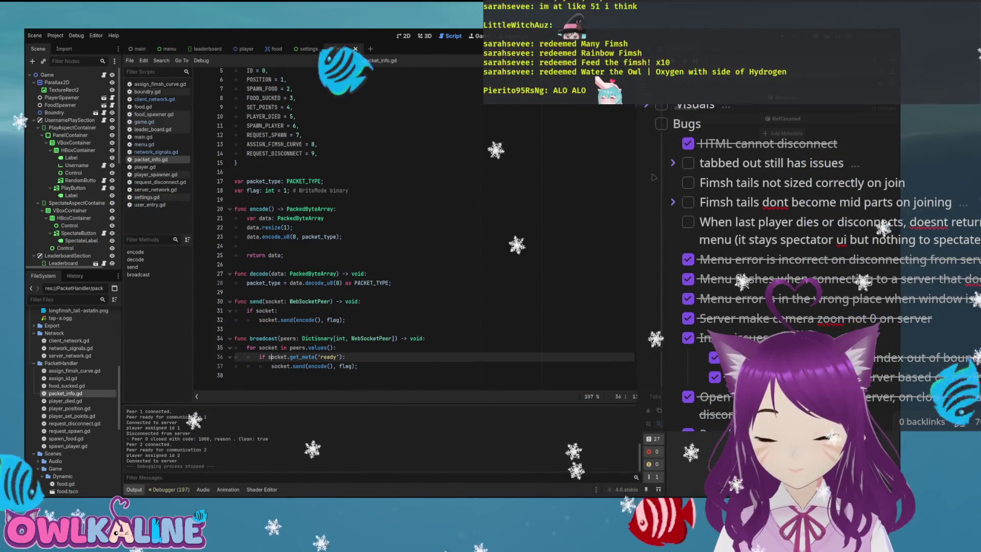
text(!)
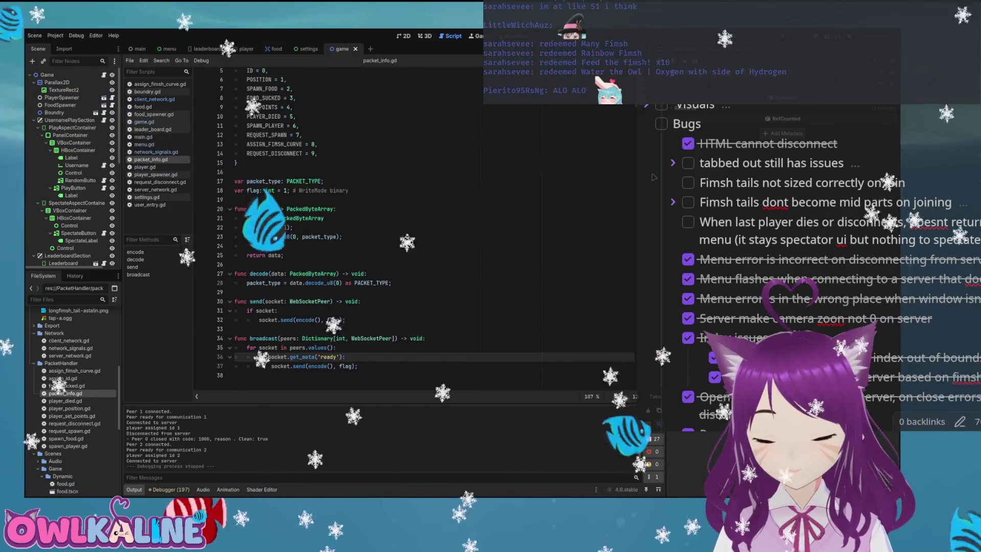
key(F5)
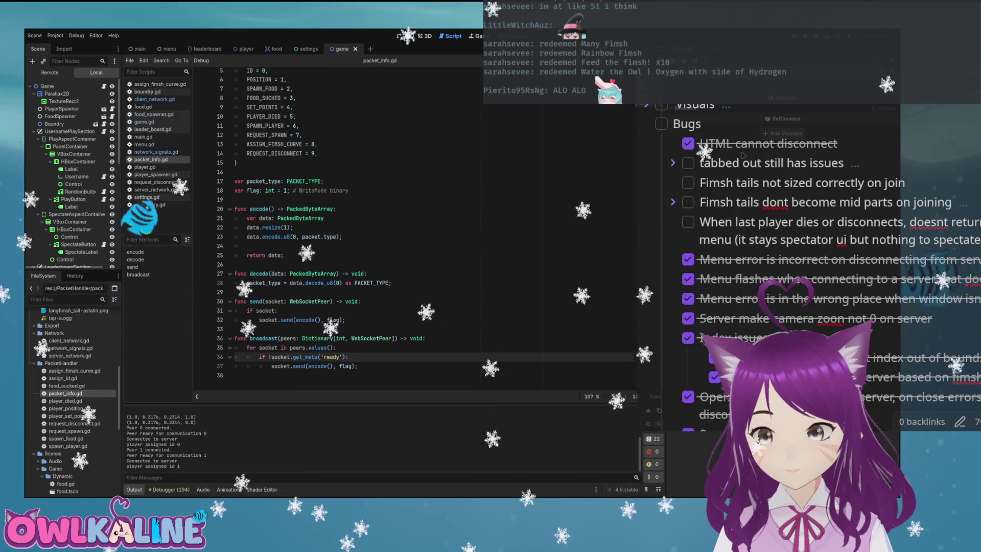
Remove the ready check line from broadcast and return to get_meta on network_signals.gd line 83.
key(shift+End)
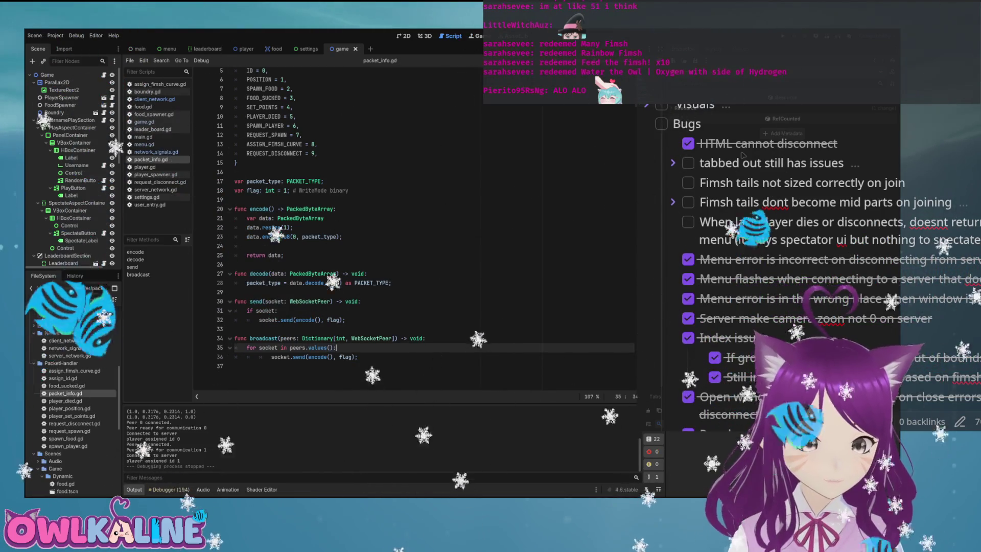
key(BackSpace)
key(BackSpace)
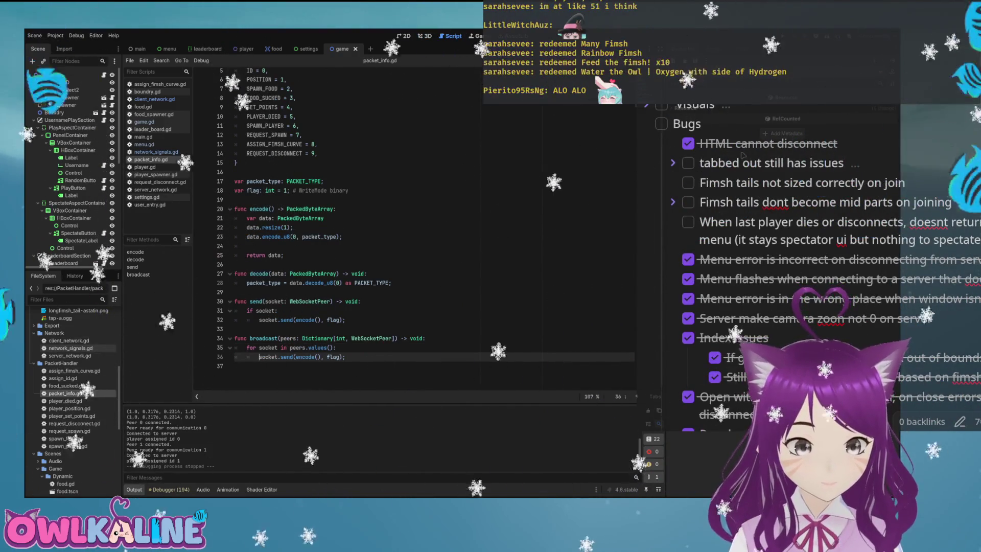
key(alt+Left)
double_click(306, 195)
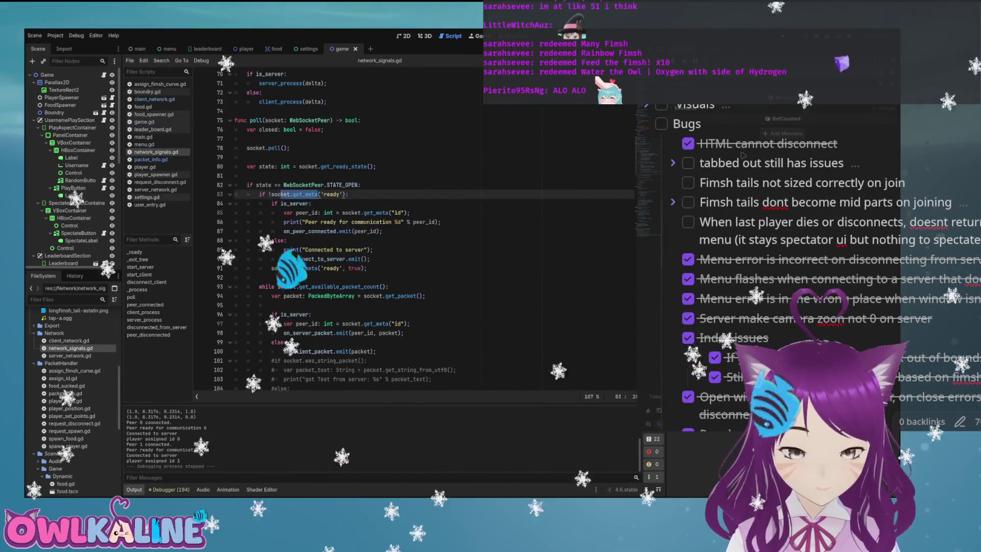
Move socket.set_meta('ready', true) from the packet loop to directly under line 83's not-ready check.
key(End)
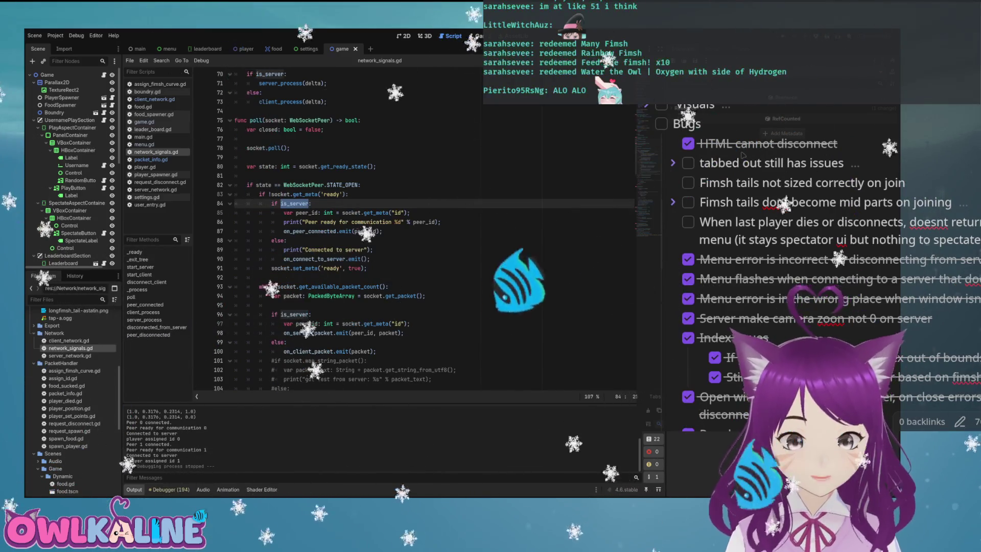
mouse_move(318, 212)
mouse_down()
mouse_move(406, 212)
mouse_move(305, 231)
mouse_up()
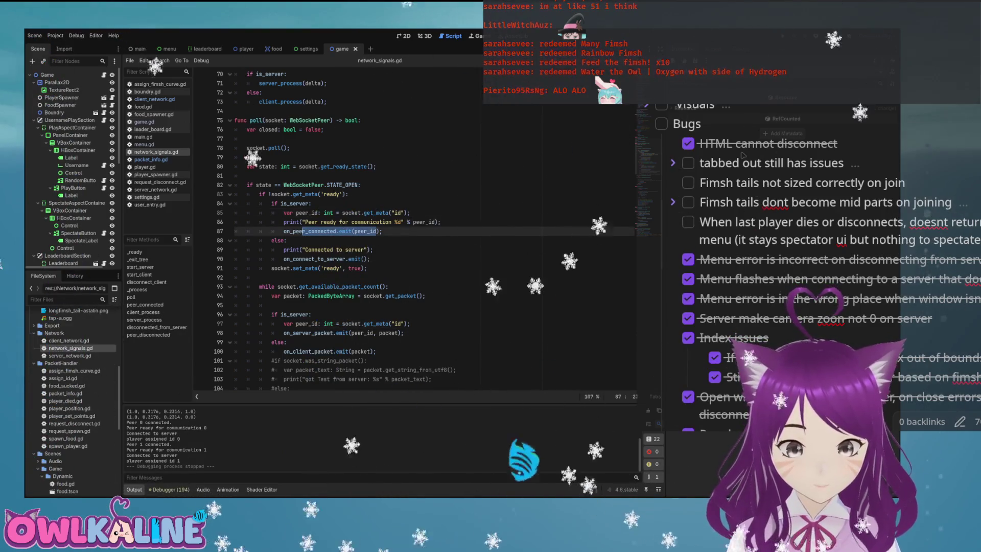
click(364, 287)
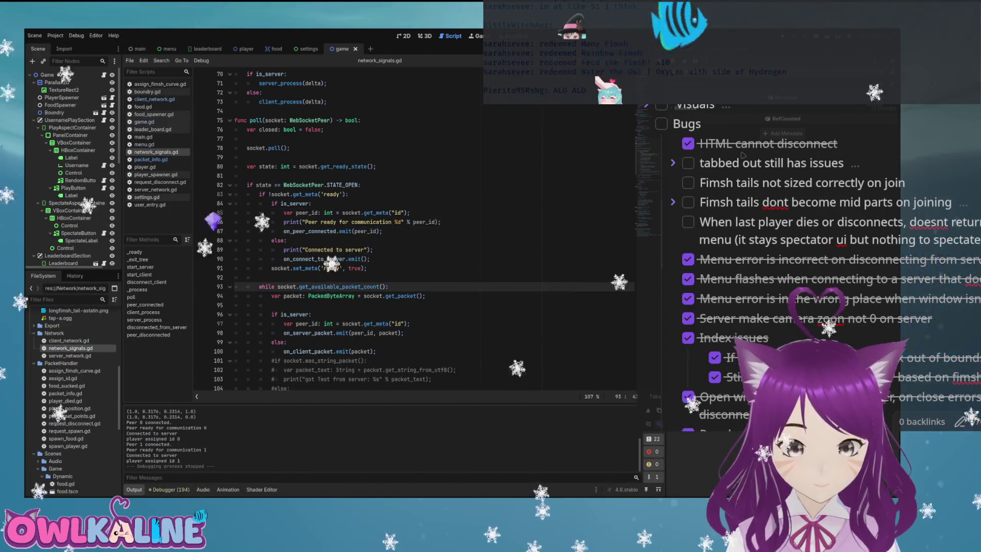
drag(271, 269, 367, 268)
key(ctrl+c)
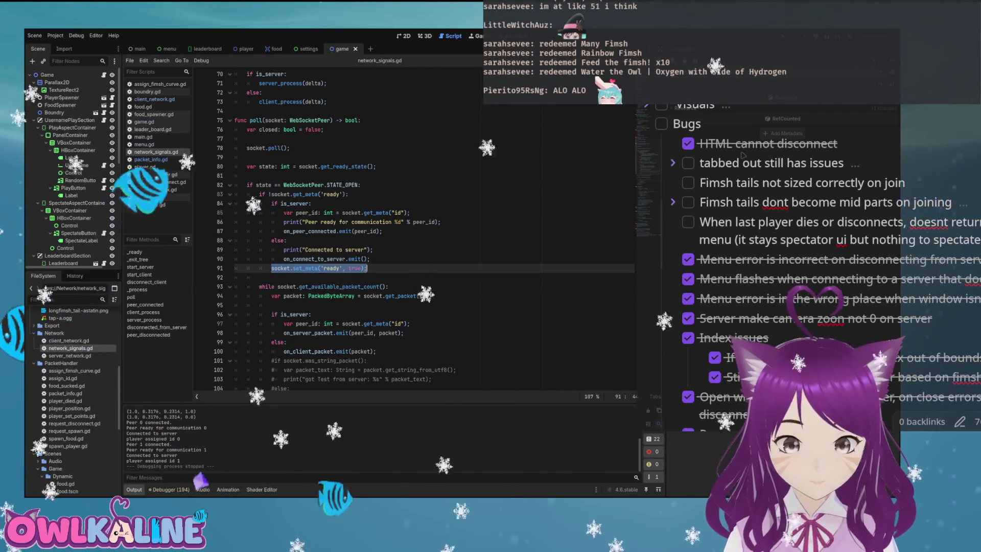
click(348, 195)
key(Return)
key(ctrl+v)
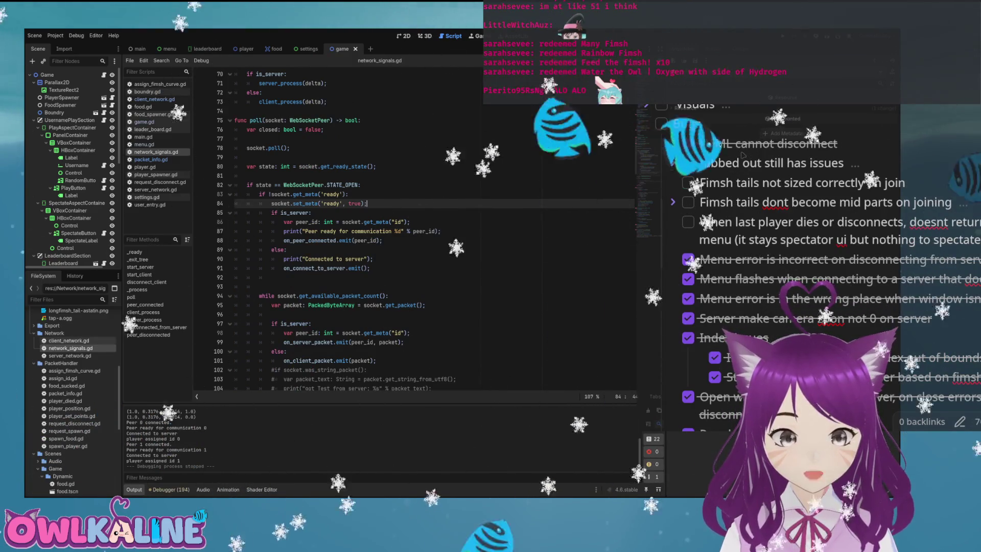
Open client_network.gd, then packet_info.gd.
double_click(68, 340)
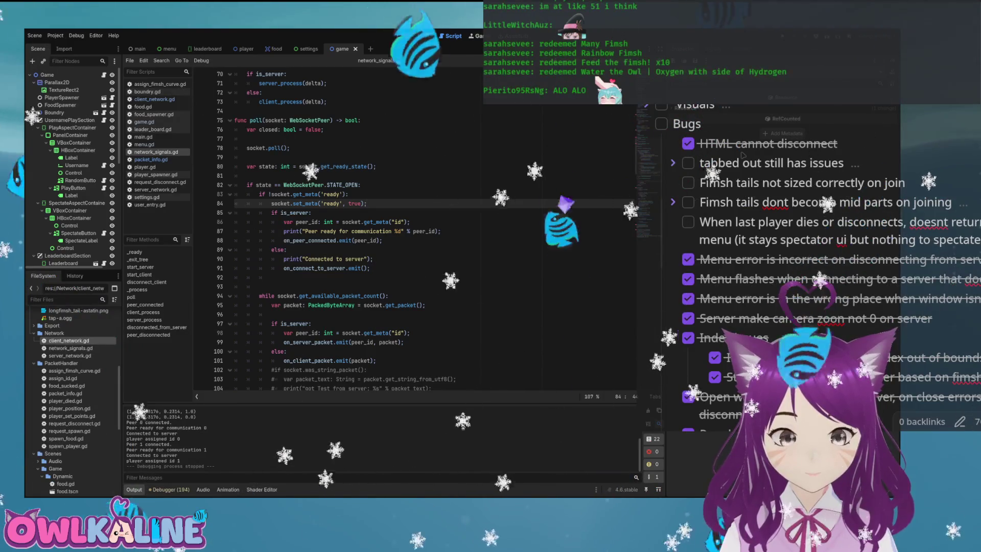
scroll(66, 401, down, 3)
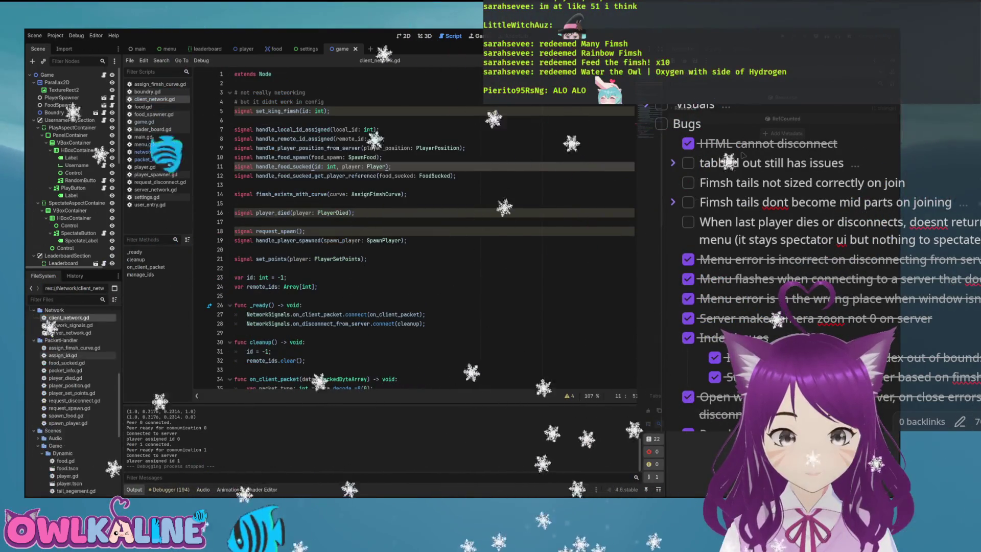
double_click(66, 394)
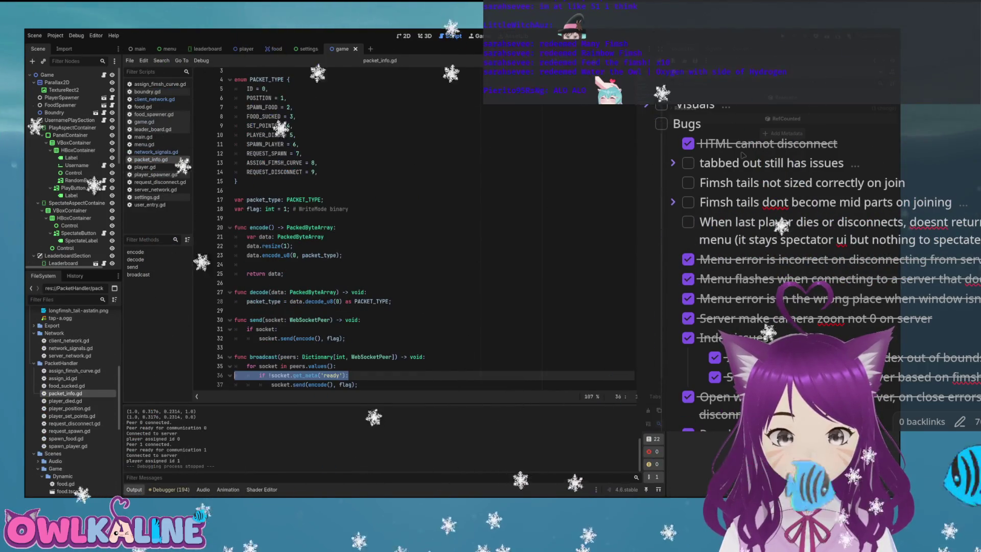
Delete the '!' before socket on packet_info.gd line 36 and run the project twice to test broadcasting.
click(270, 375)
key(BackSpace)
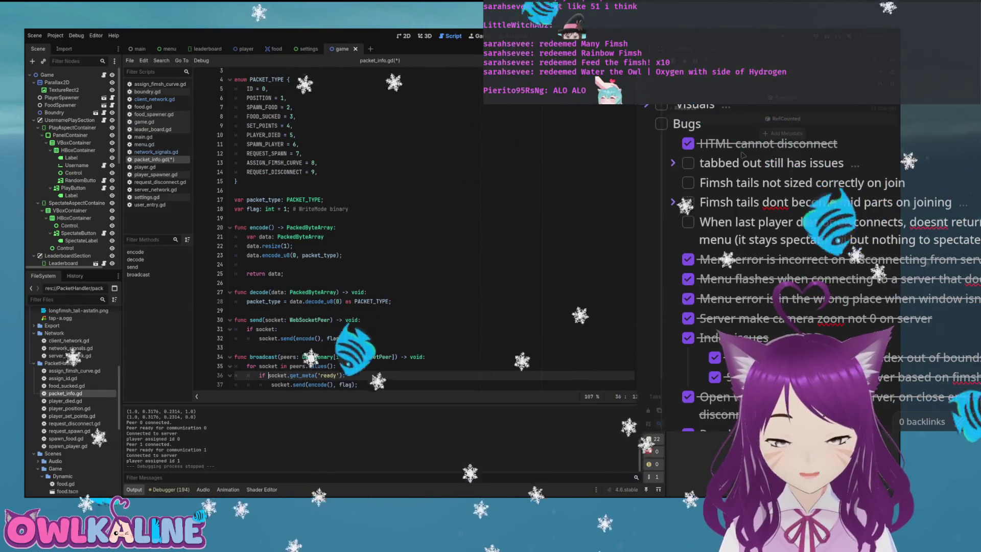
scroll(384, 230, down, 1)
key(F5)
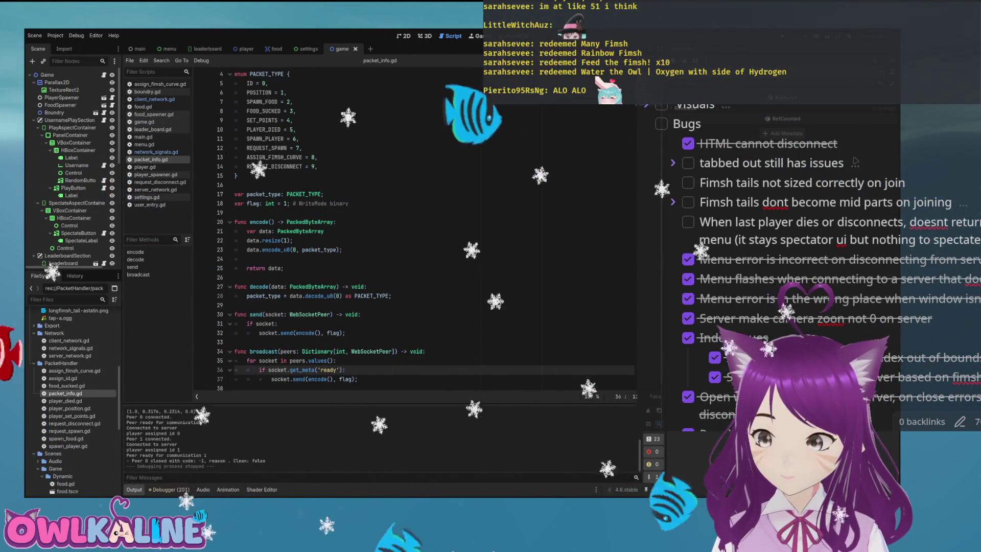
key(F5)
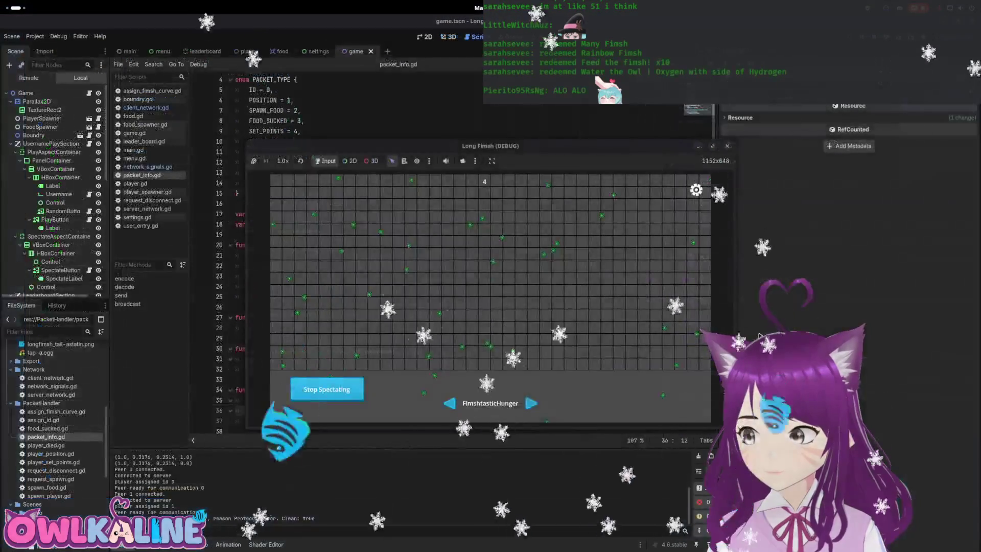
In the running game, stop spectating and join the game as a player.
click(514, 281)
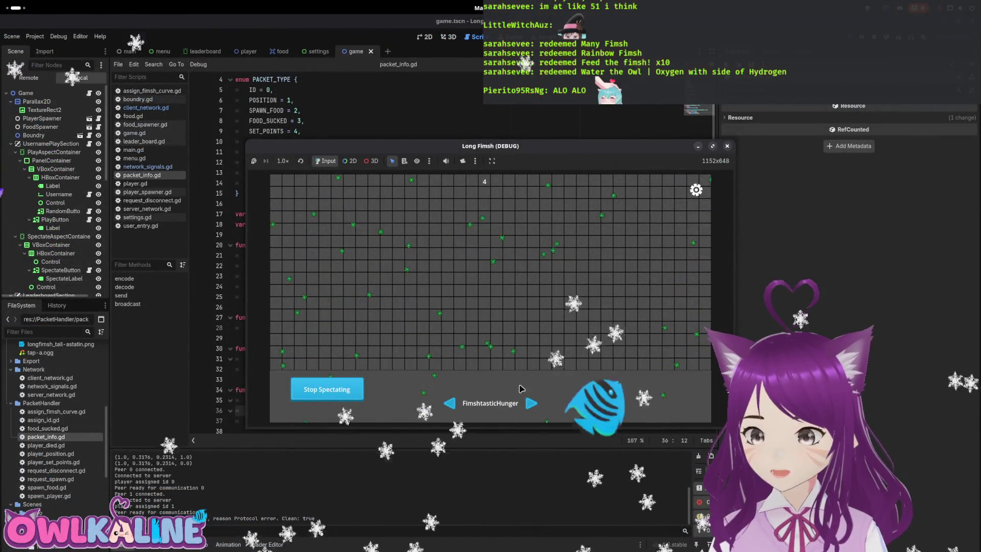
click(351, 383)
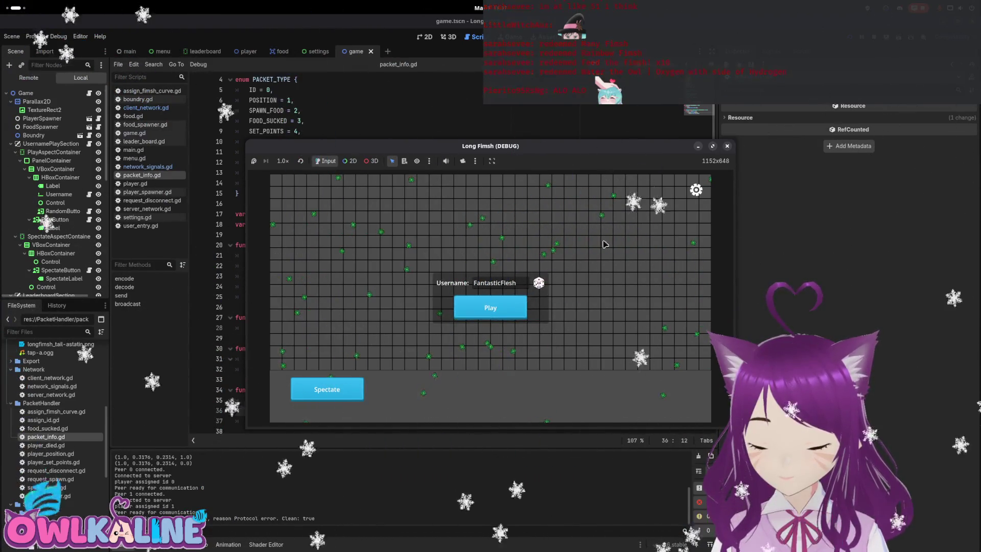
click(503, 294)
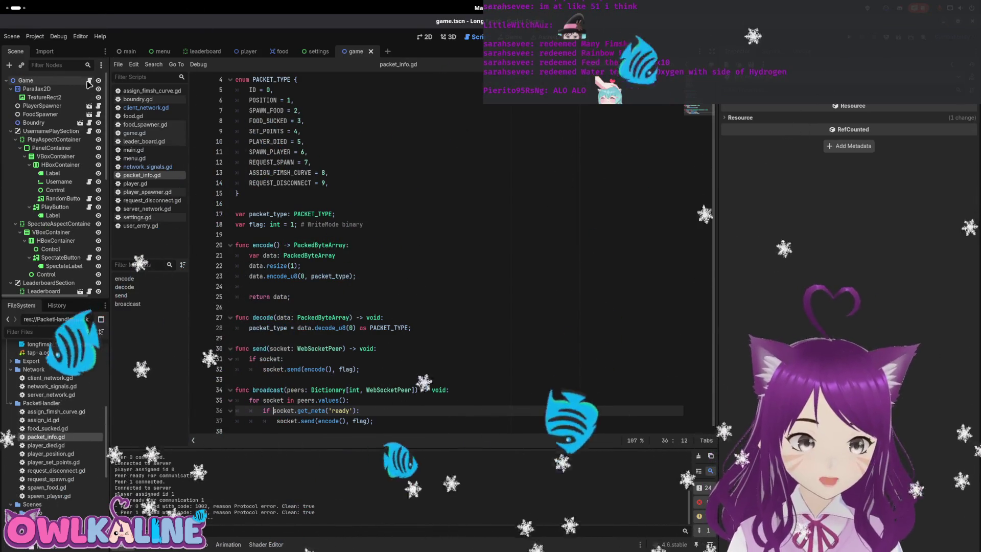
Review both debug sessions' errors alongside player_died in game.gd.
click(89, 81)
double_click(356, 390)
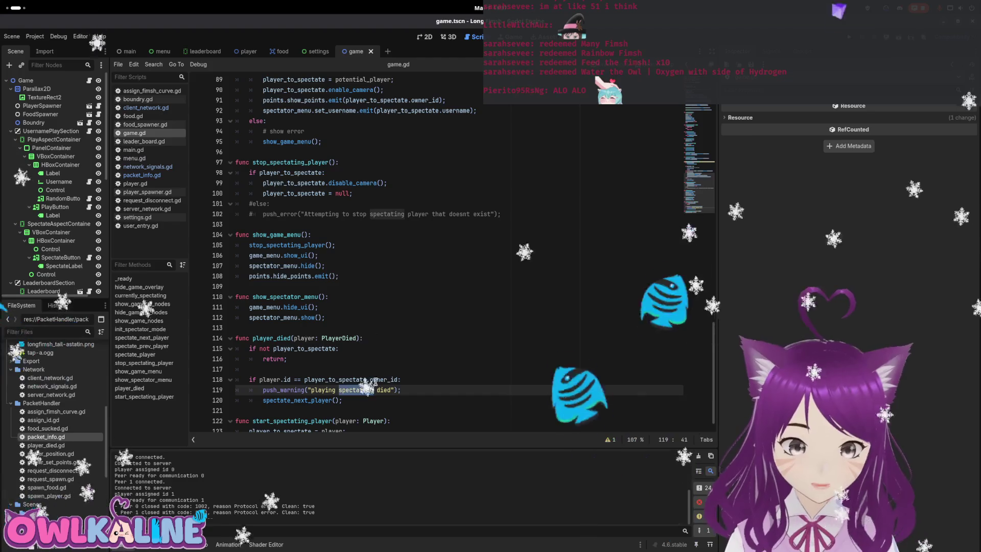
scroll(406, 376, down, 1)
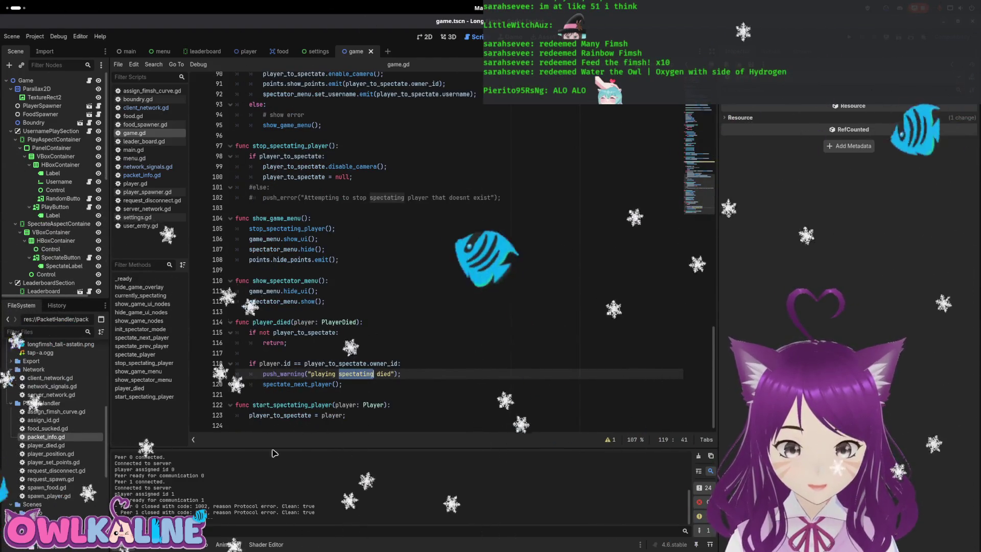
click(171, 544)
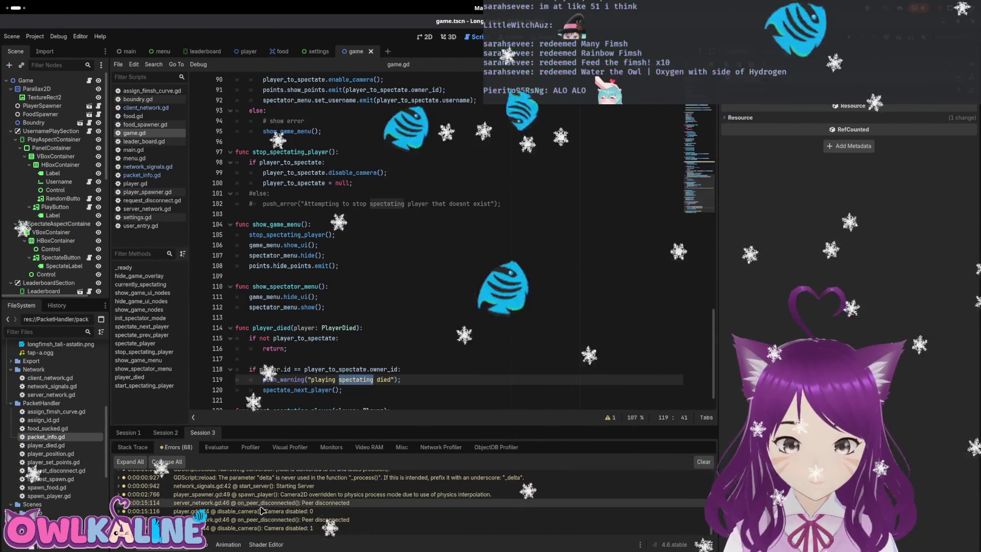
click(154, 433)
scroll(232, 509, up, 2)
scroll(232, 509, down, 2)
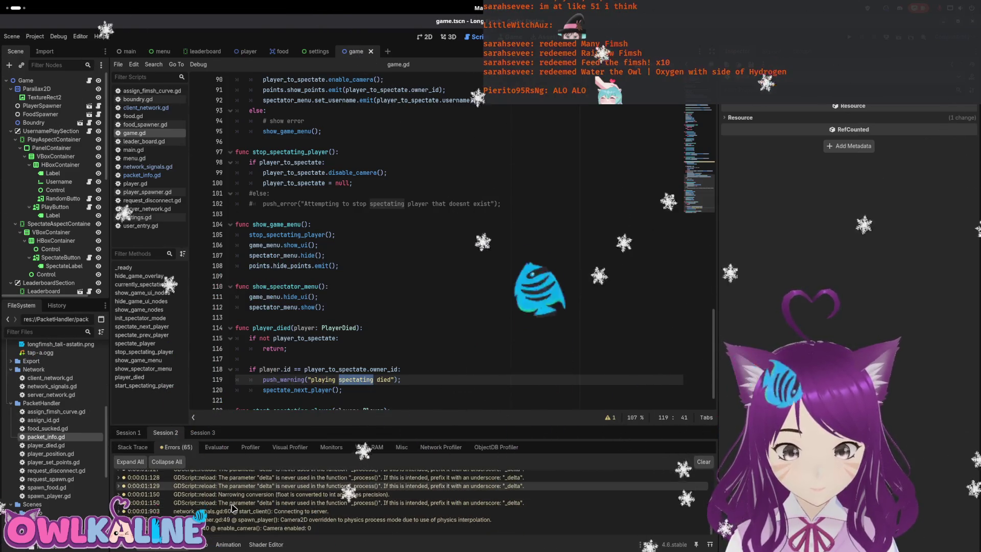
click(303, 326)
scroll(358, 337, up, 13)
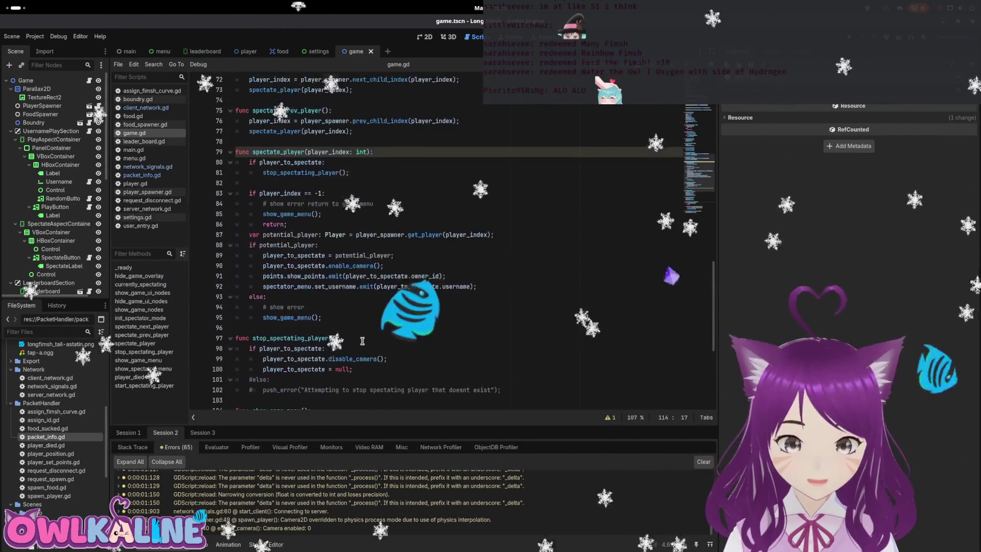
scroll(367, 341, up, 16)
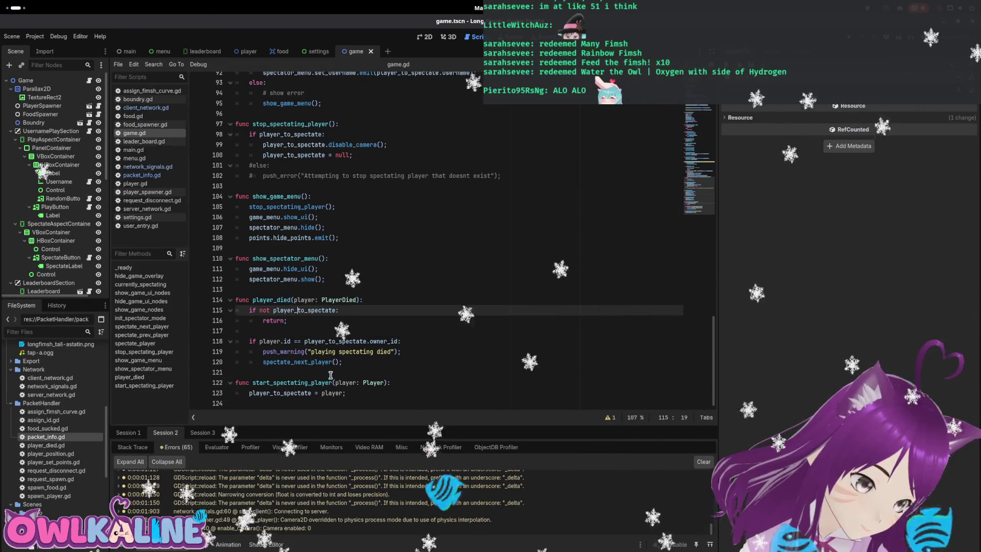
Add push_warning("a player died") as the first line of player_died.
click(344, 352)
mouse_move(391, 343)
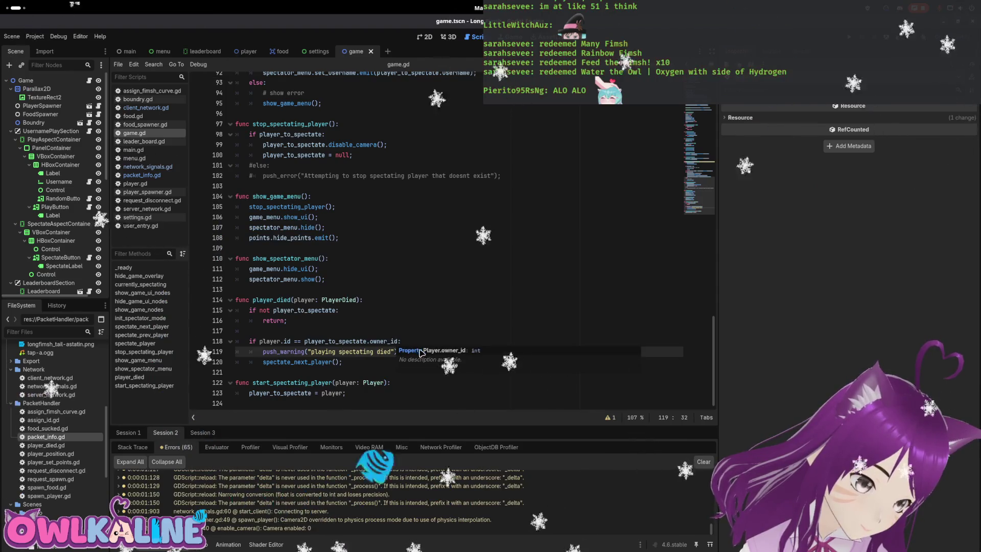
click(381, 299)
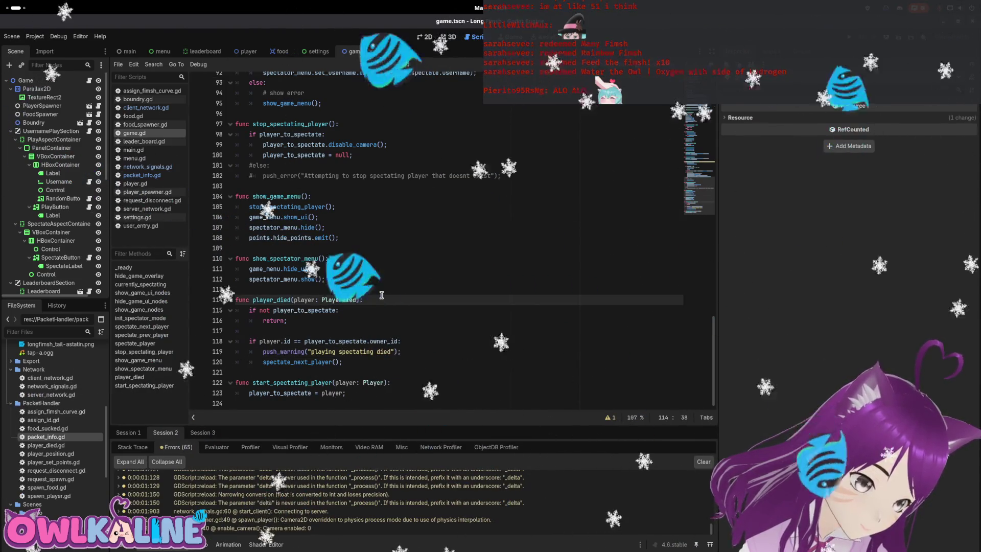
key(Return)
key(Tab)
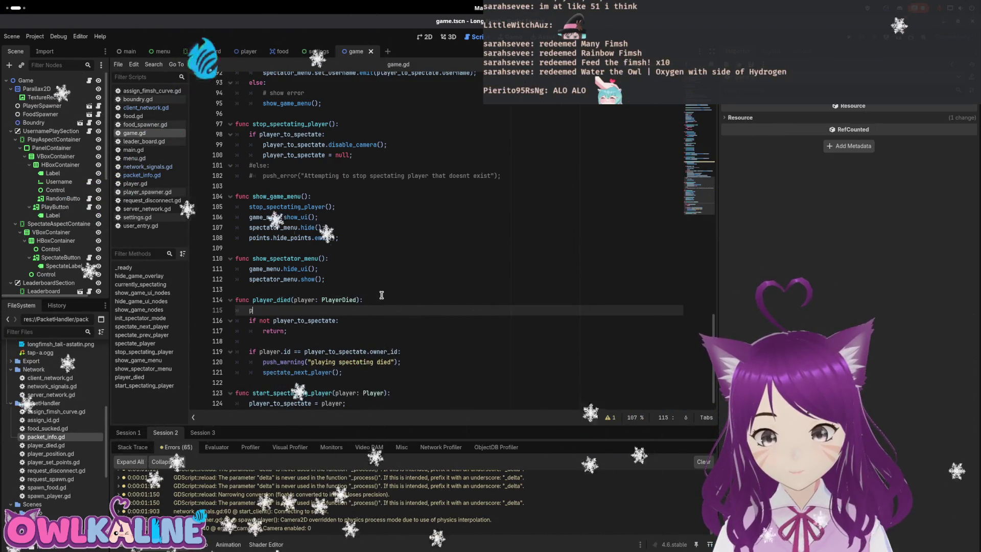
text(_w)
key(Return)
text("a player "))
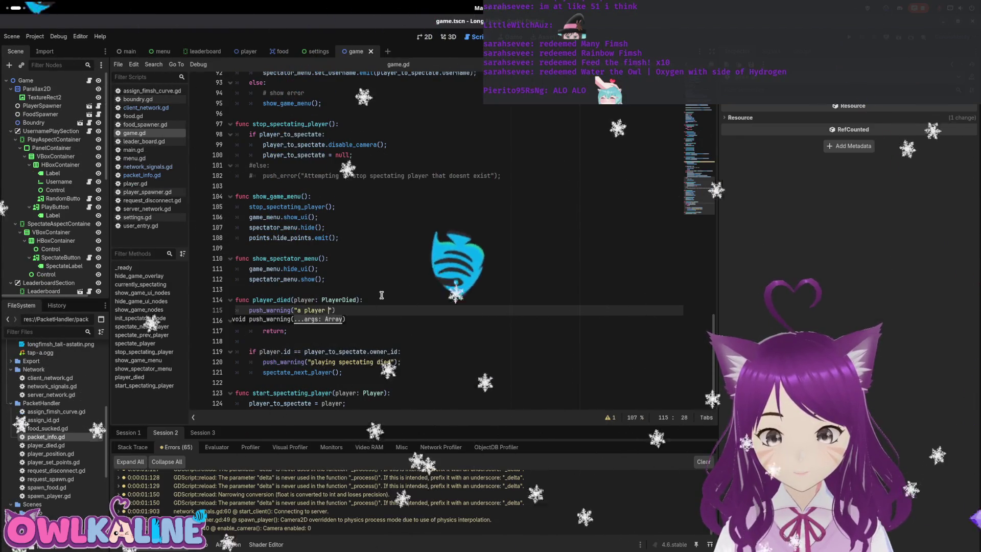
Add push_warning("we are current spectating") before the owner_id check and run the game with F5.
key(Down)
key(Down)
key(Down)
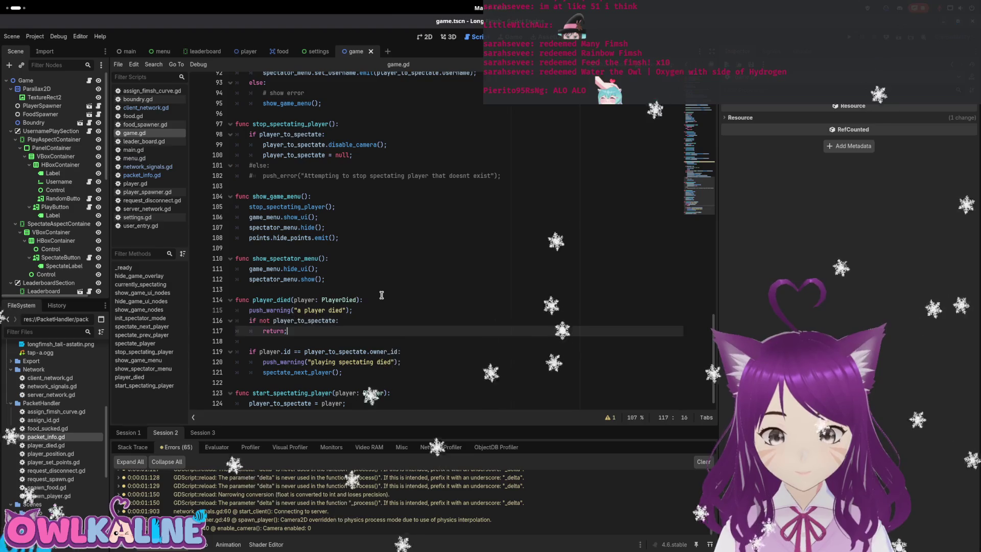
key(Return)
key(Return)
text(push_w)
key(Return)
text(are current spectating");)
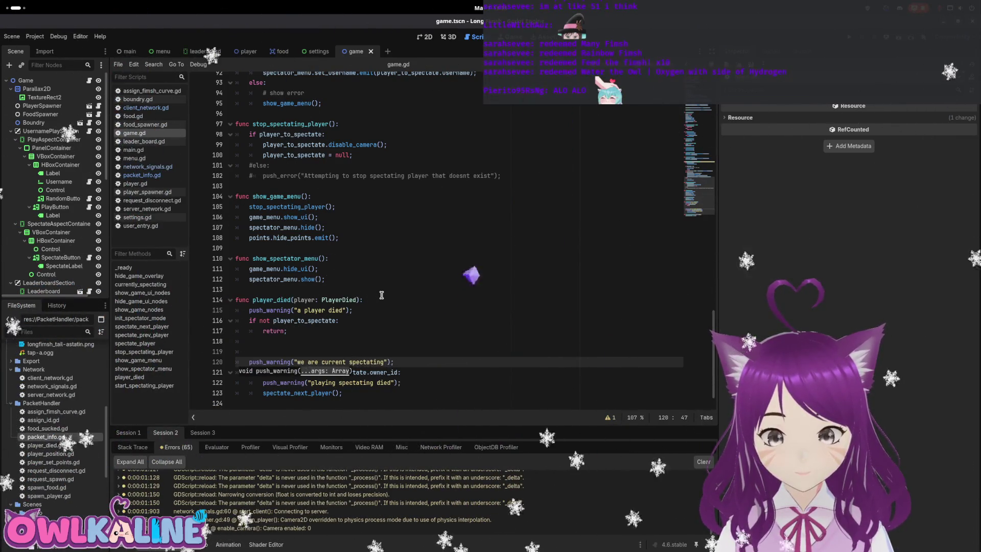
click(384, 331)
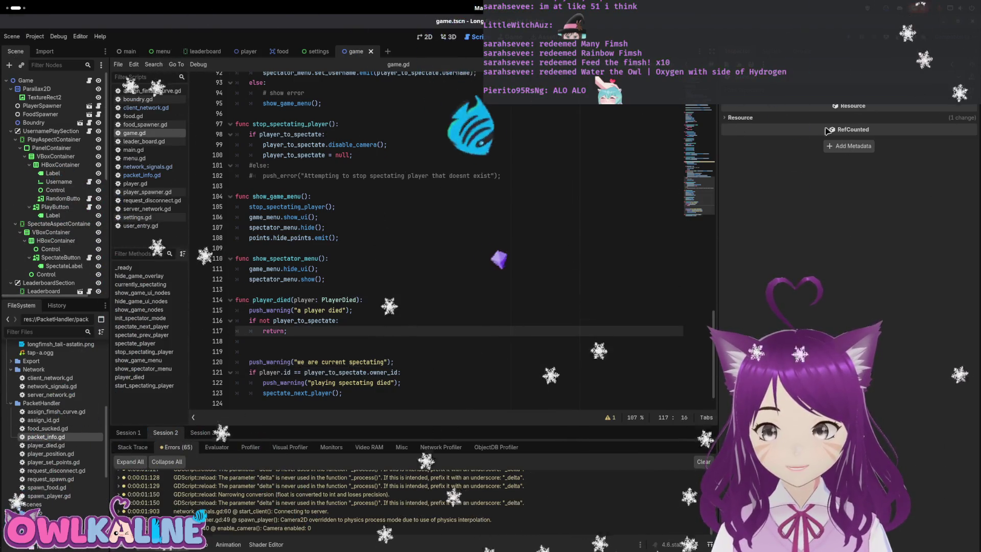
key(F5)
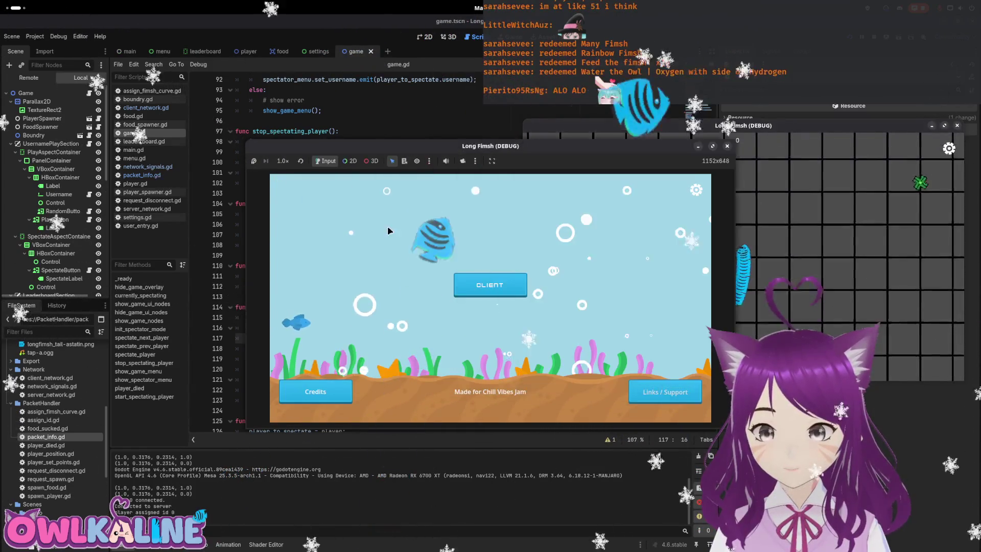
click(489, 285)
click(327, 389)
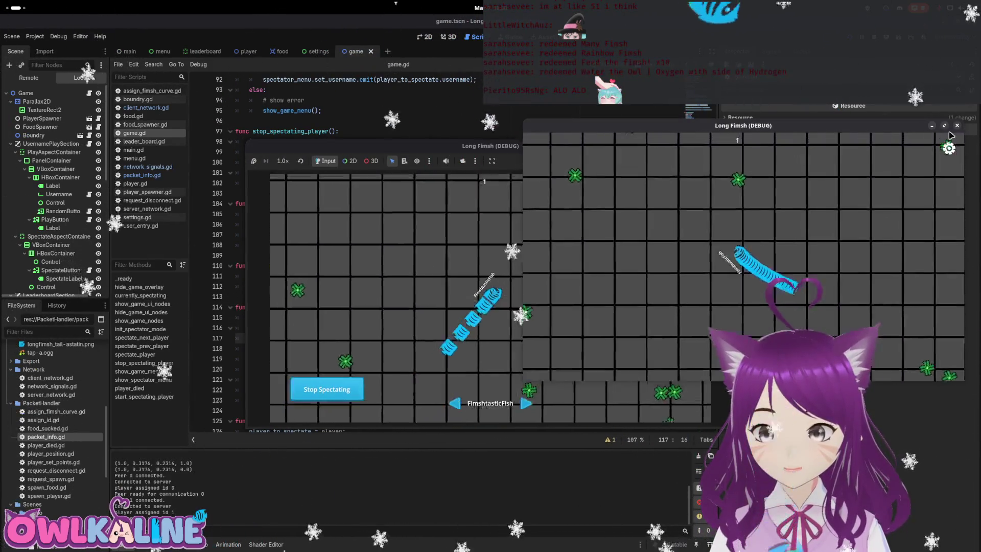
click(957, 126)
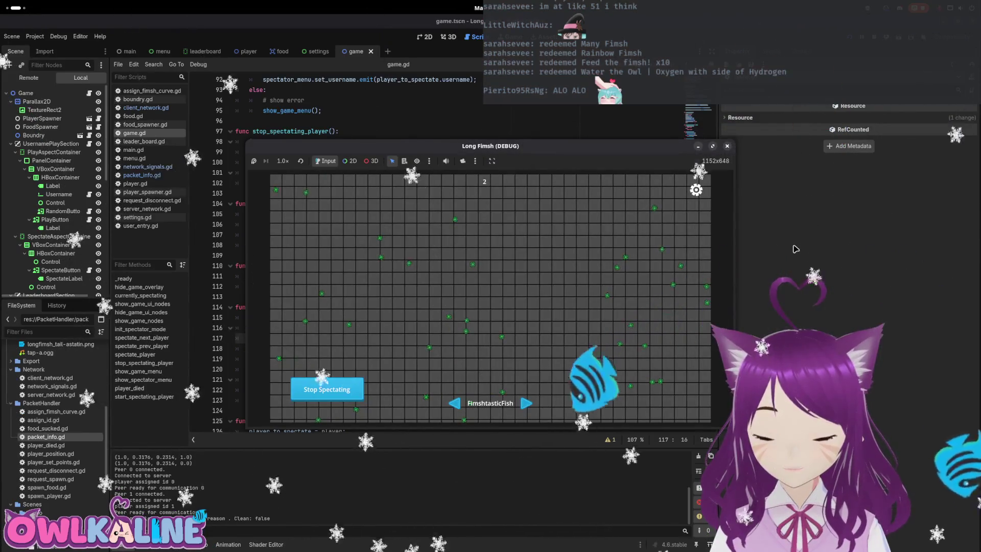
key(F8)
click(156, 545)
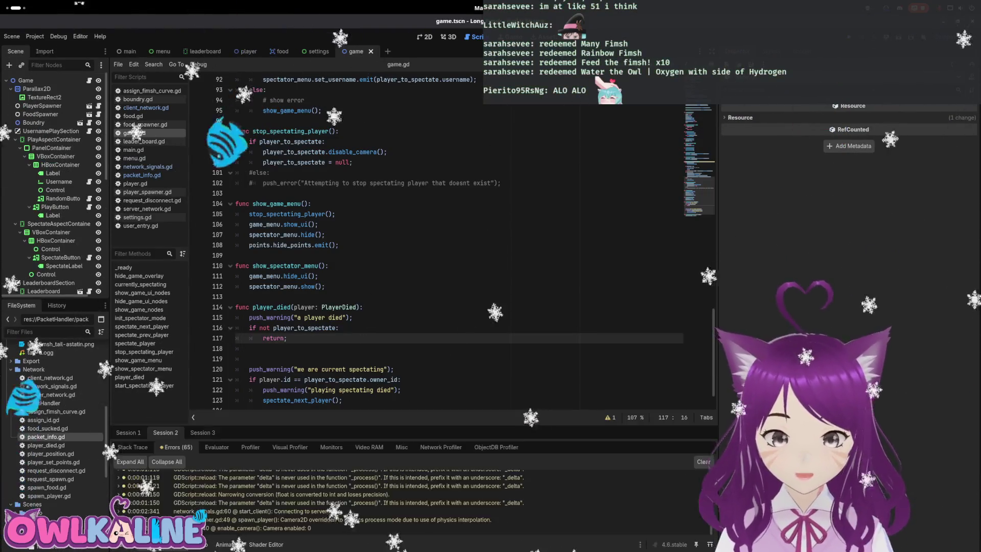
Read Session 1's player_died warning stack traces, then select the "a player died" line in game.gd.
click(127, 432)
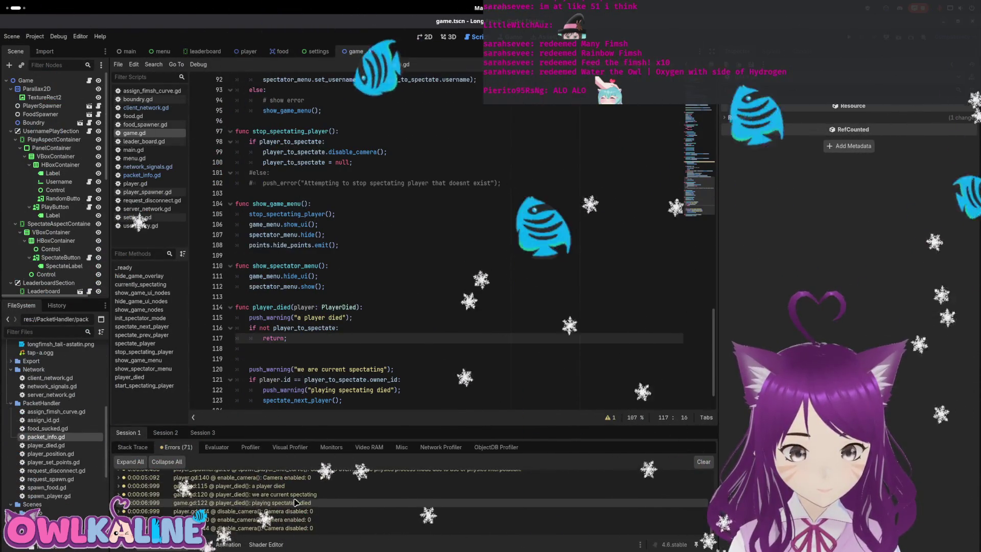
mouse_move(307, 497)
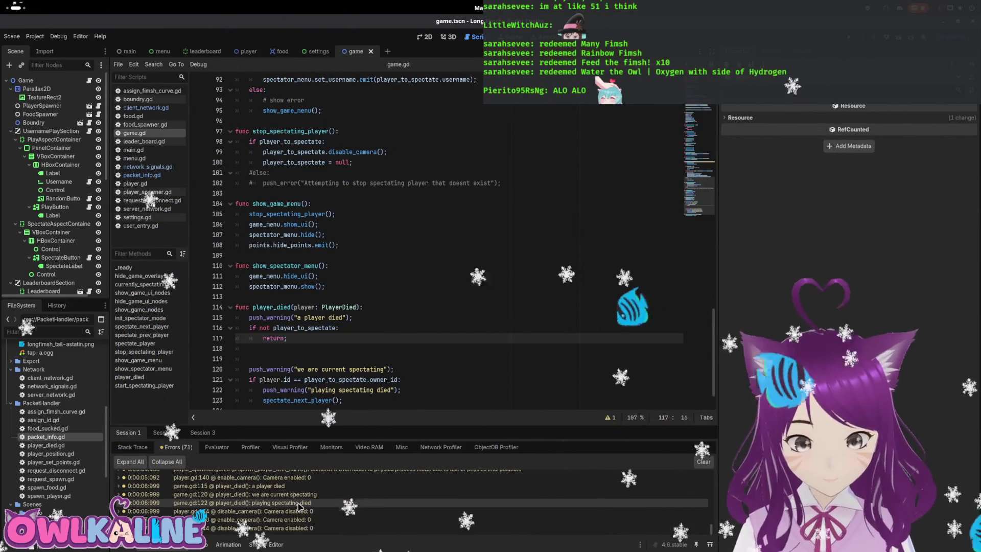
mouse_move(358, 488)
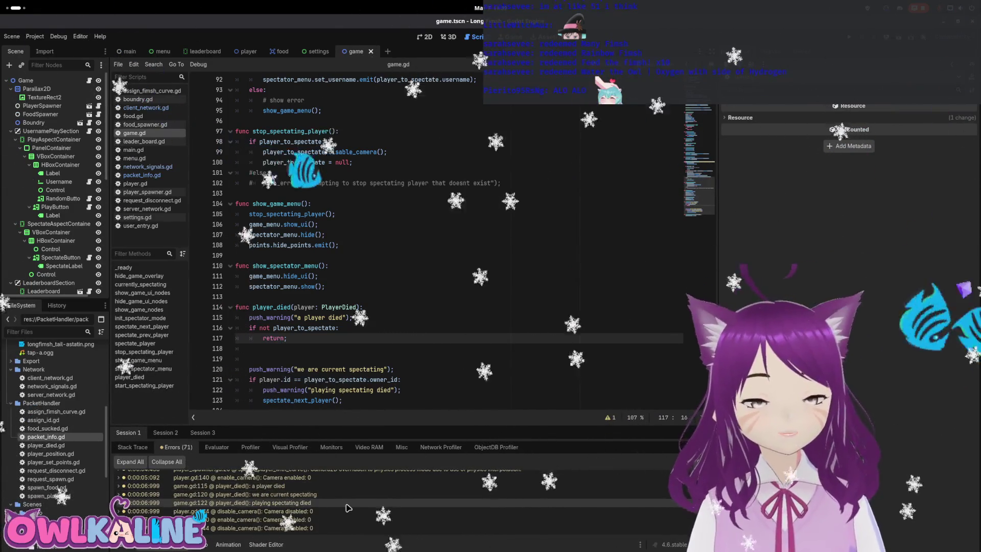
mouse_move(347, 508)
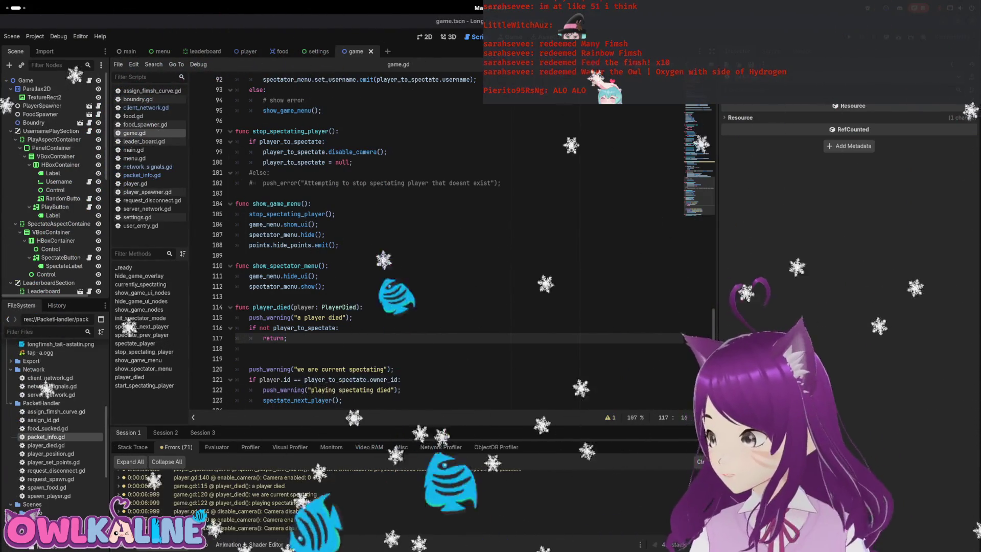
drag(358, 318, 231, 313)
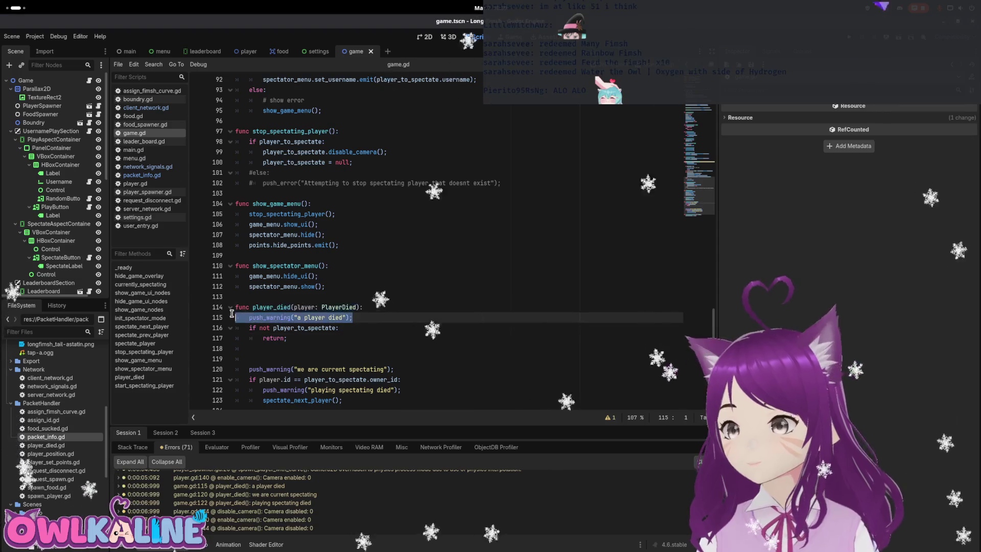
Delete the "a player died", "we are current spectating" and "playing spectating died" warnings from player_died.
key(BackSpace)
key(BackSpace)
scroll(307, 327, down, 1)
click(397, 352)
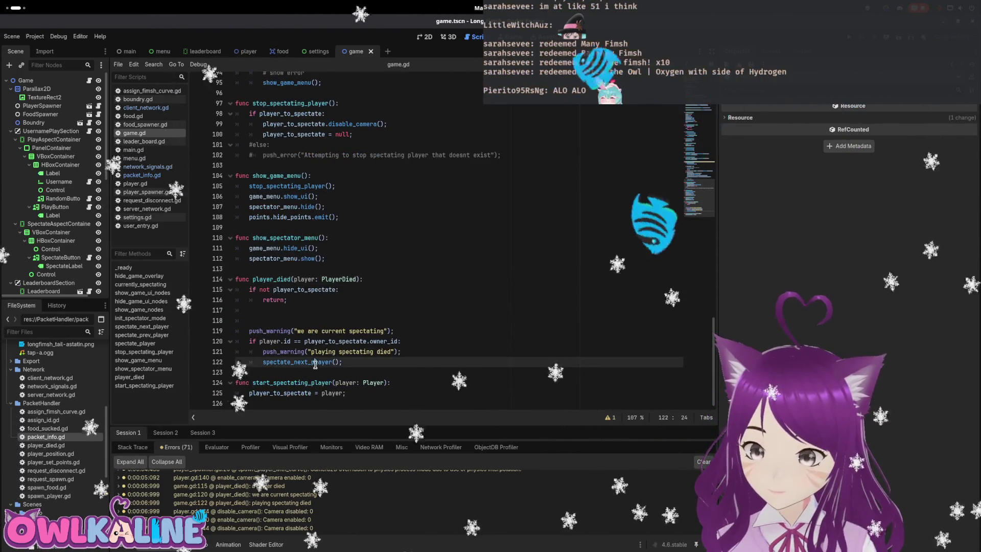
key(BackSpace)
key(BackSpace)
key(BackSpace)
drag(394, 331, 257, 327)
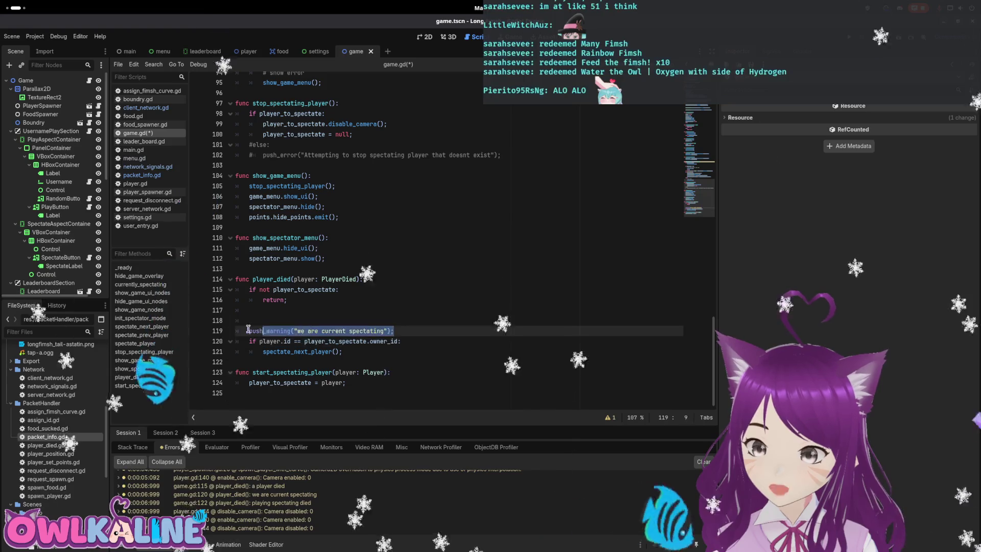
key(BackSpace)
key(BackSpace)
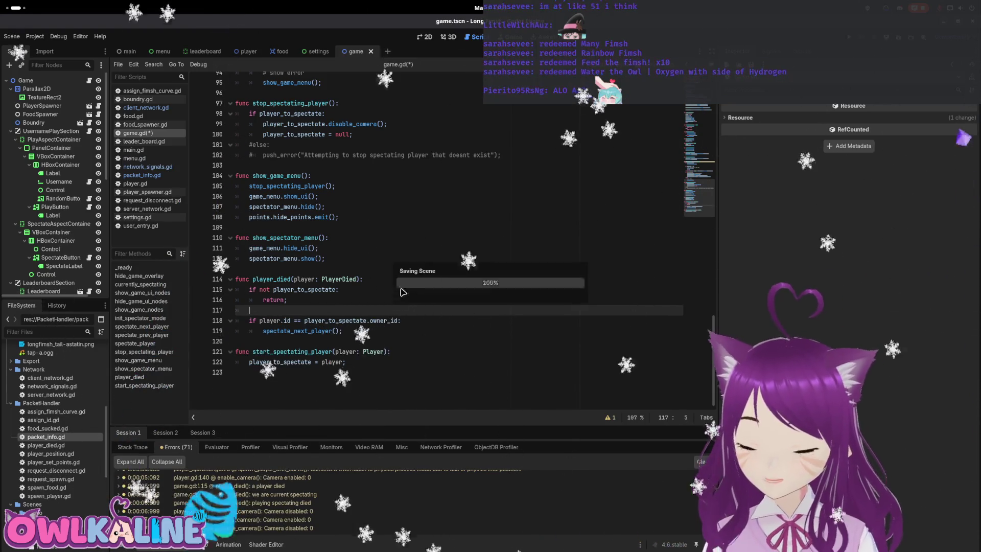
double_click(303, 330)
scroll(348, 337, up, 15)
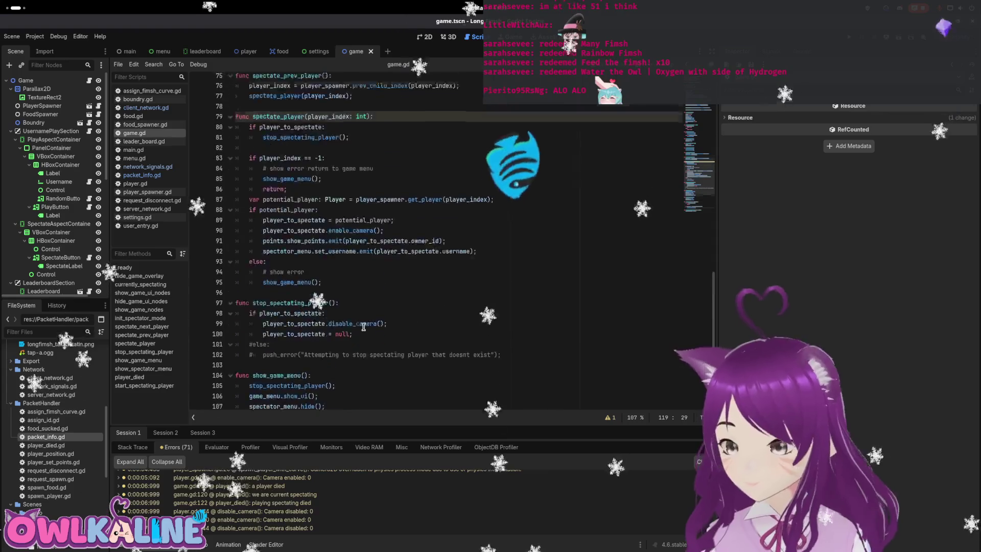
scroll(294, 237, up, 3)
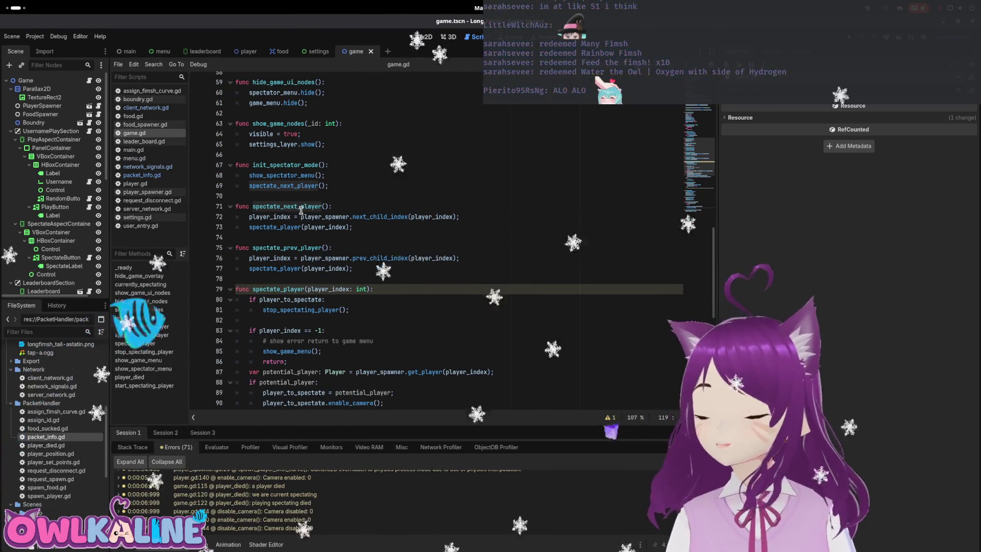
Add a 'Next player index' push_warning with player_index on line 73 of spectate_next_player.
click(513, 216)
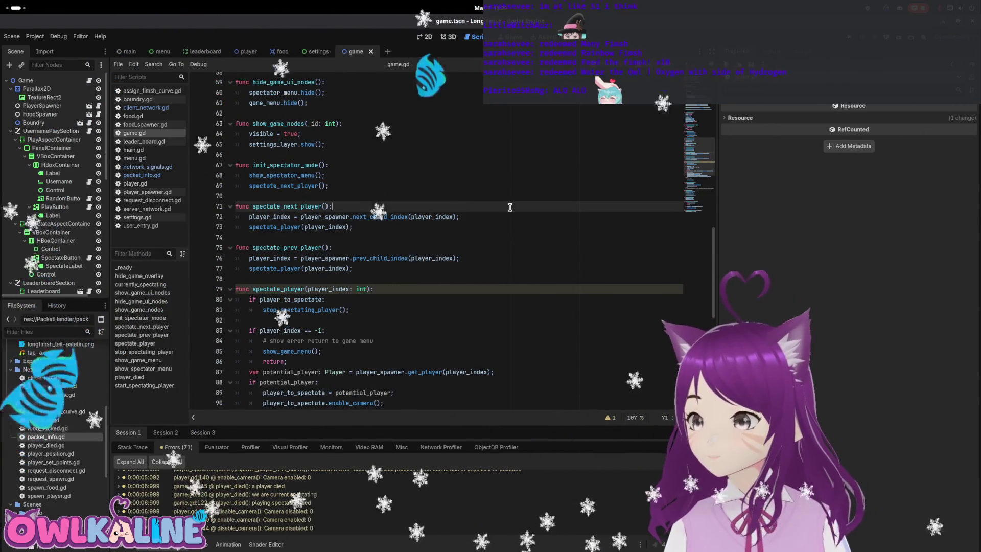
key(Return)
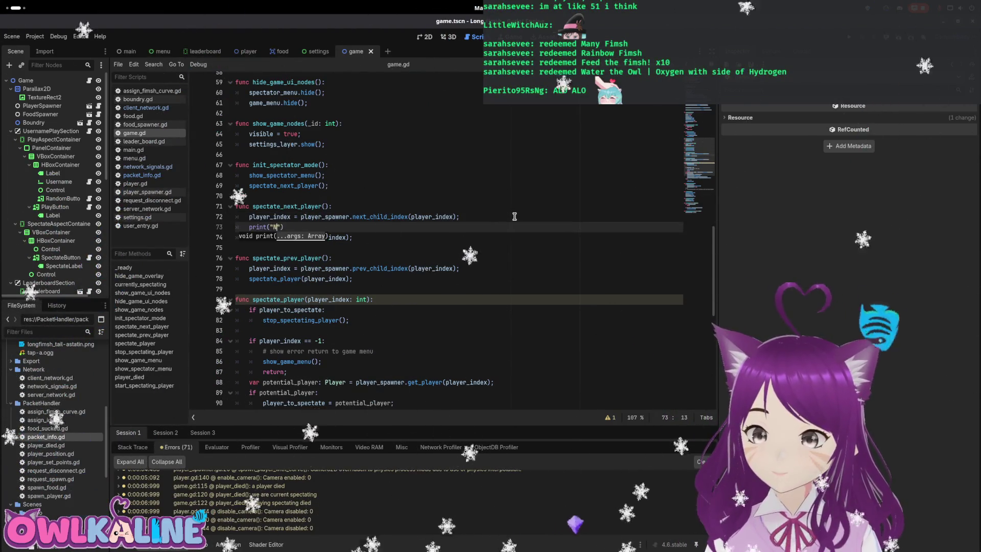
text(ex", player_i)
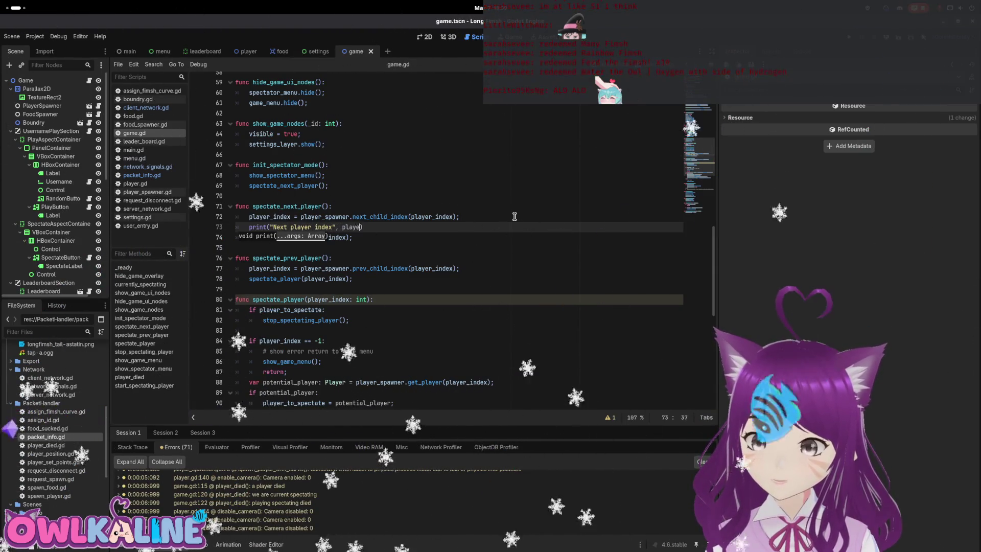
text(ndex)
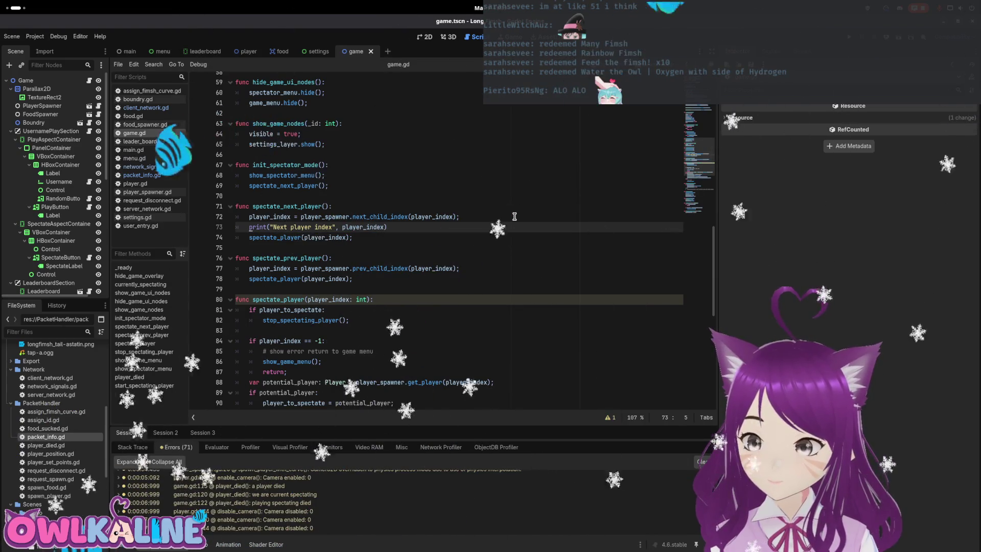
key(ctrl+Delete)
text(push_wa)
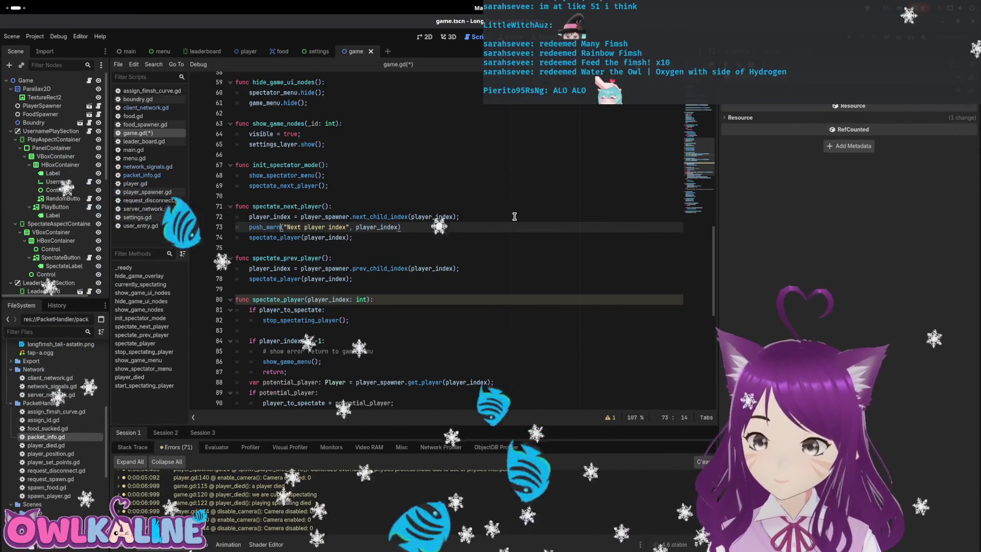
text(rning)
Save game.gd and run the project in a debug window.
key(ctrl+s)
key(Up)
key(Up)
key(Up)
key(End)
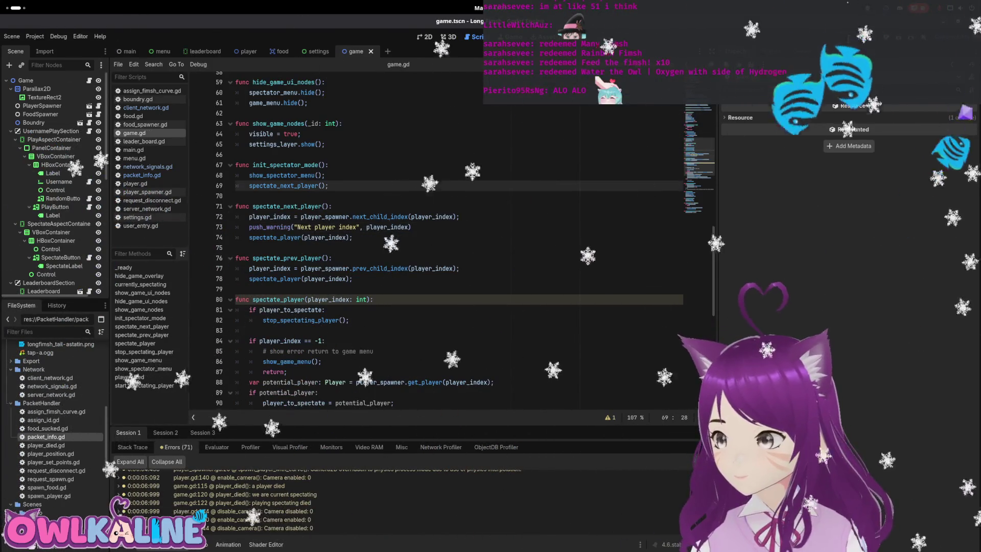
key(F5)
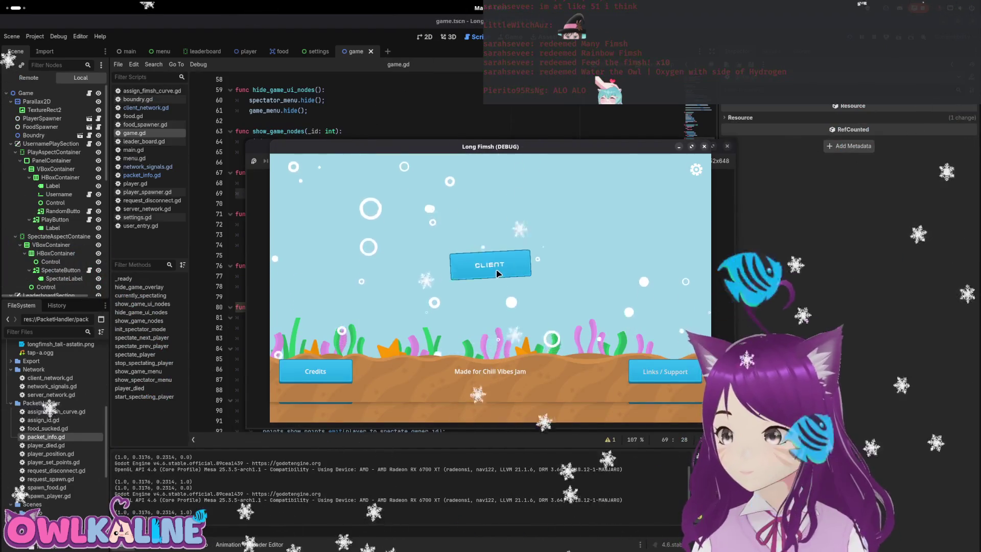
Start a match in one instance, spectate in the other, stop the game, and view the debugger's Errors list.
click(491, 264)
click(499, 286)
click(476, 284)
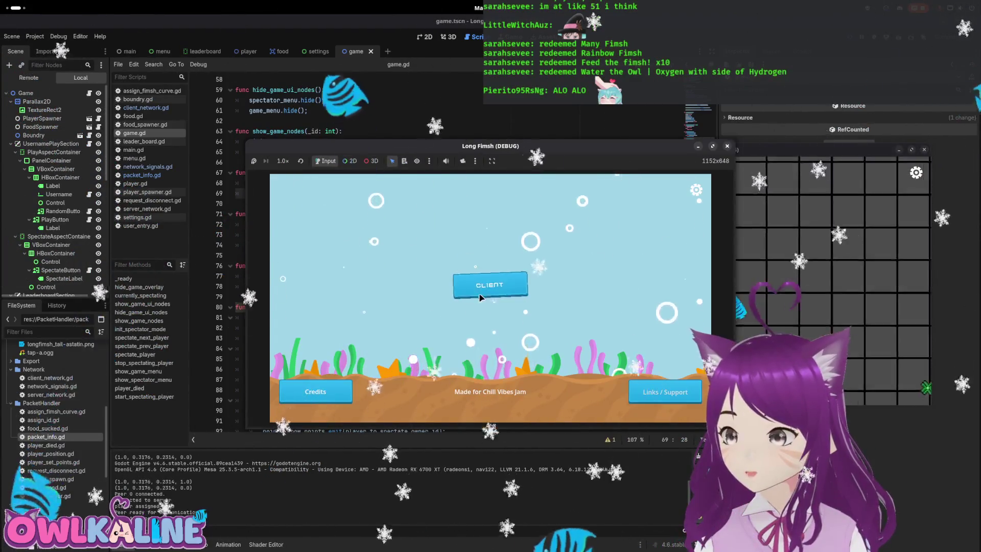
click(492, 284)
click(324, 388)
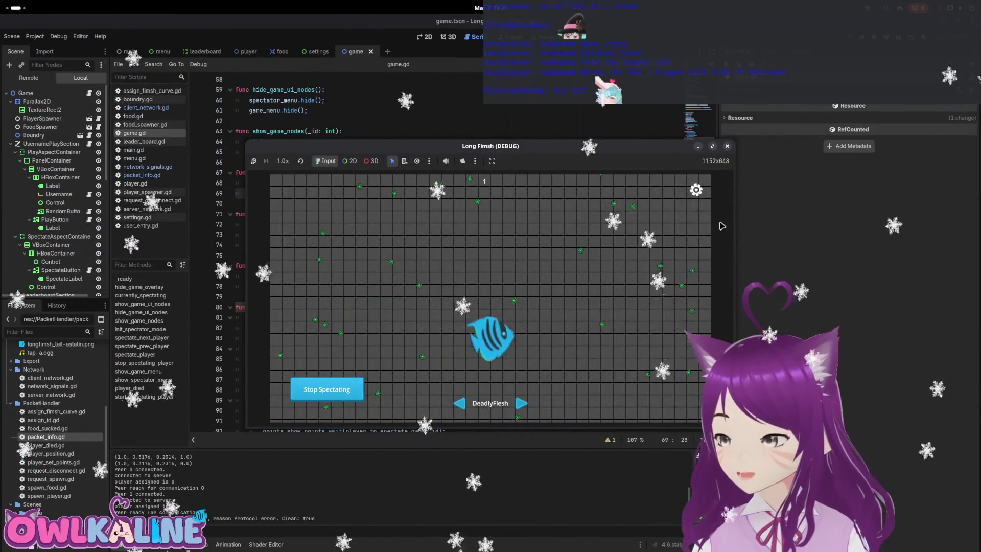
key(F8)
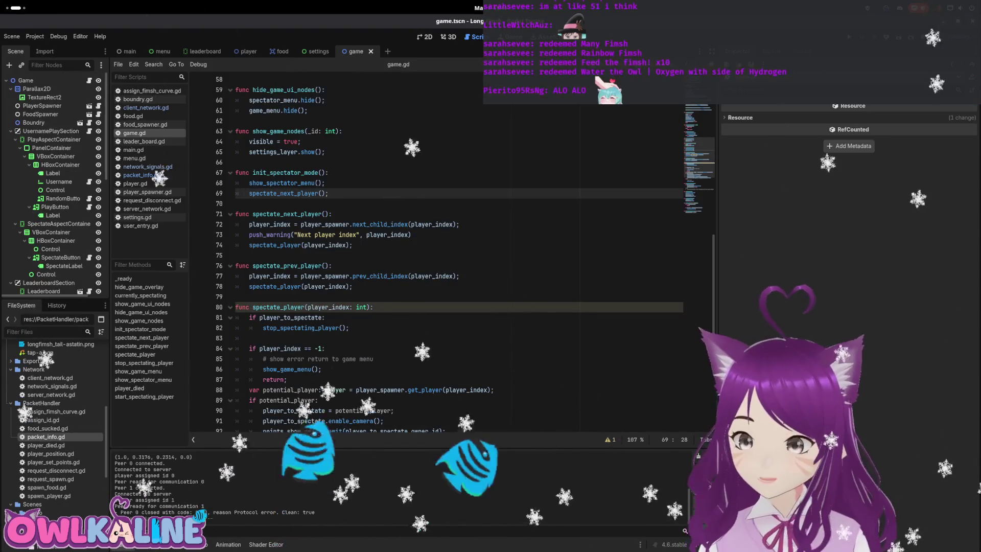
click(169, 545)
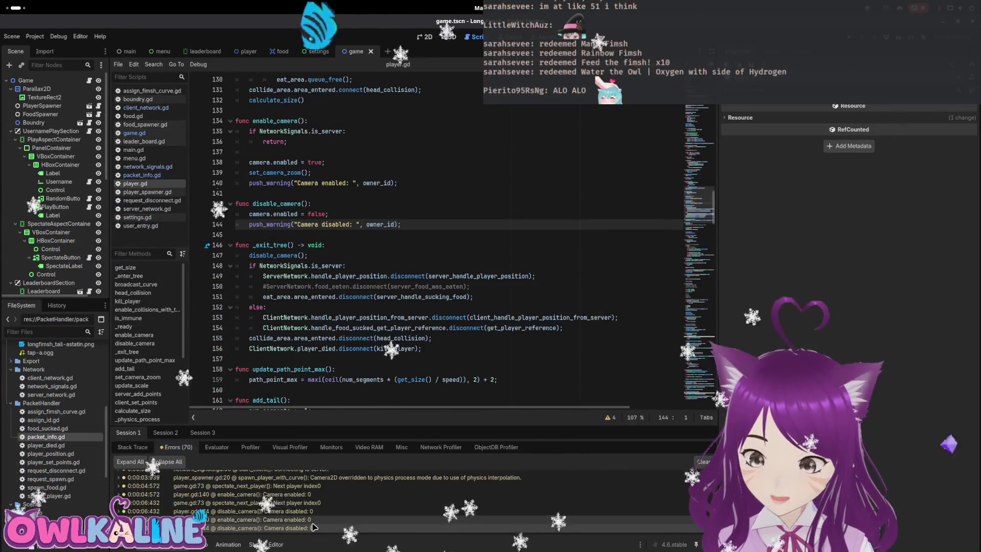
Trace the warnings to player.gd line 140 and game.gd line 73, placing the caret at push_warning.
click(276, 521)
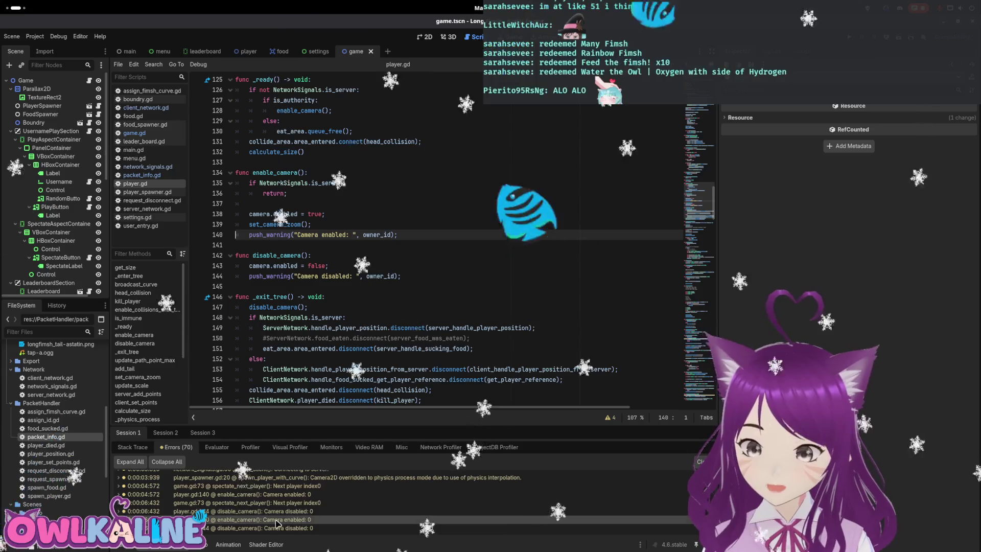
click(295, 505)
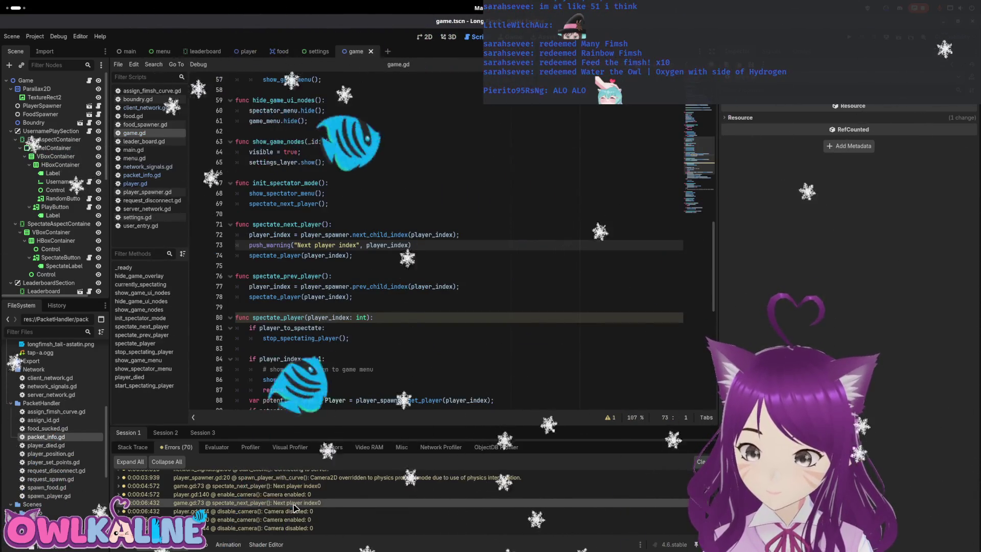
click(305, 495)
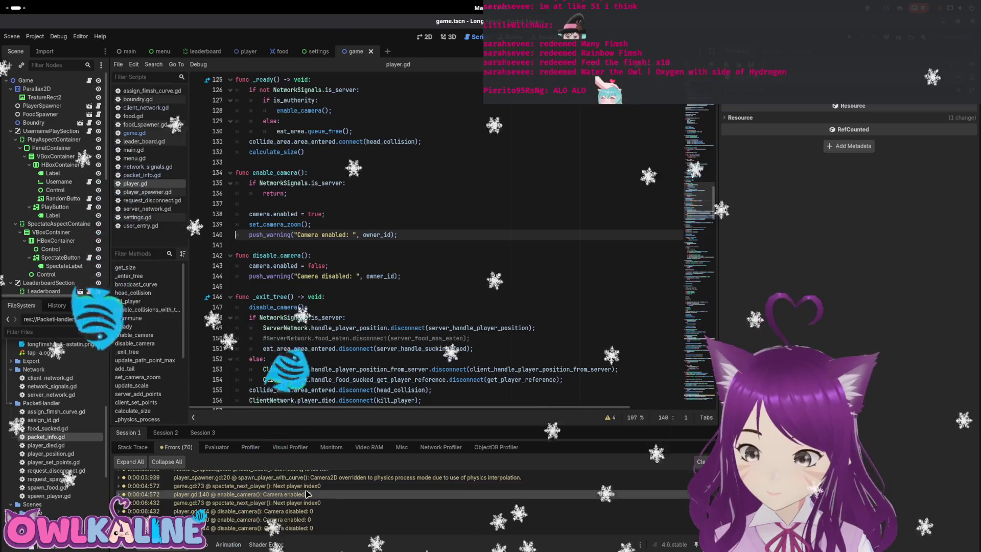
click(321, 486)
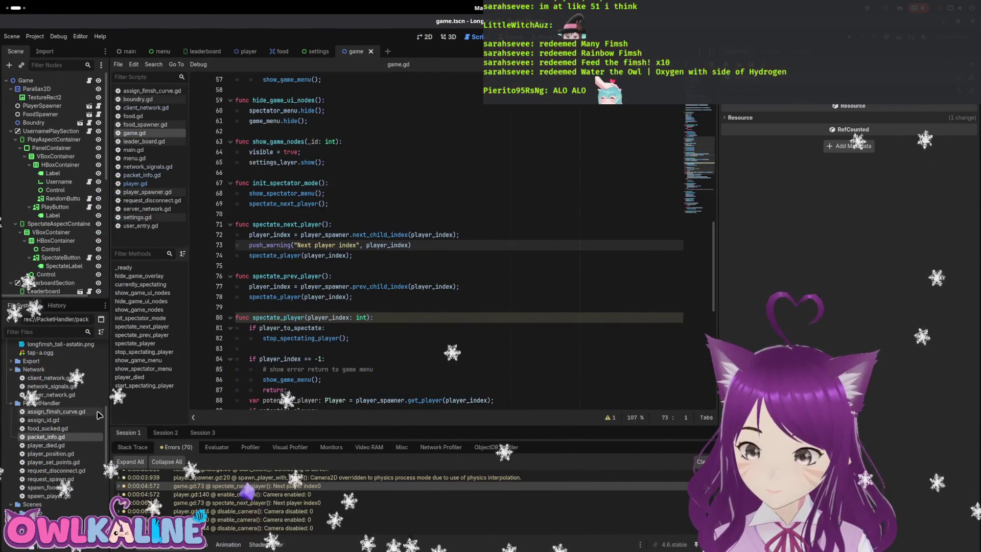
click(249, 244)
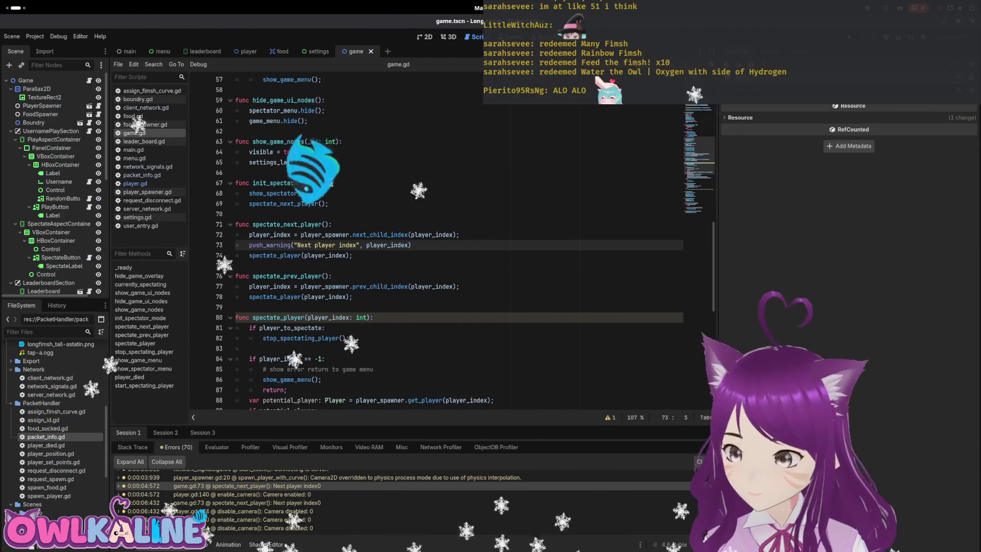
Delete the 'Next player index' push_warning line from spectate_next_player.
mouse_move(425, 247)
mouse_down()
mouse_move(306, 236)
mouse_move(235, 245)
mouse_up()
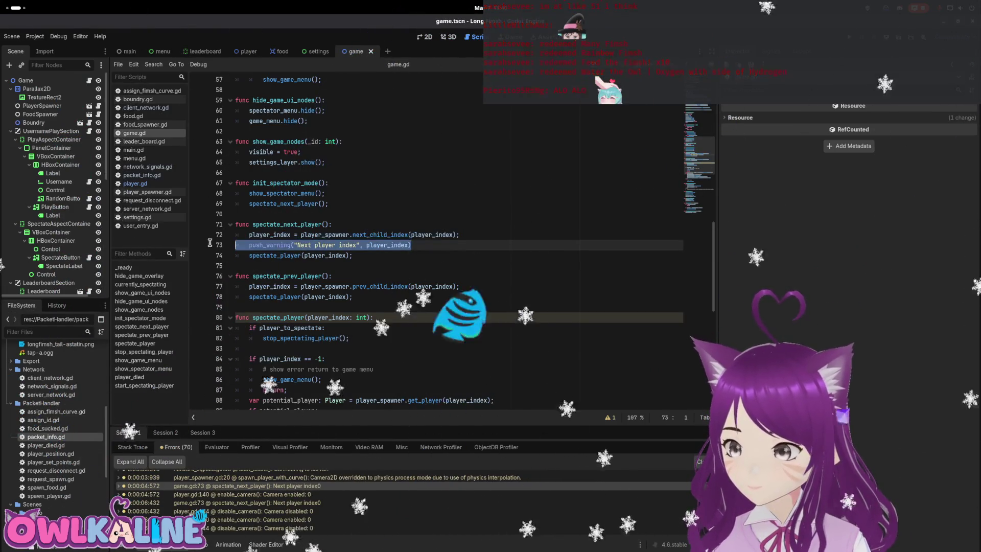
key(BackSpace)
key(BackSpace)
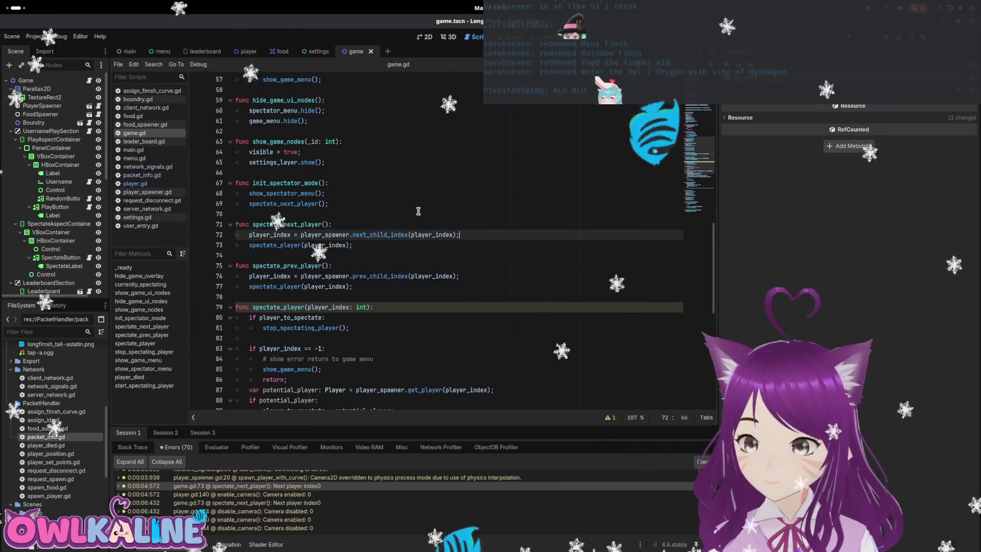
scroll(405, 261, down, 10)
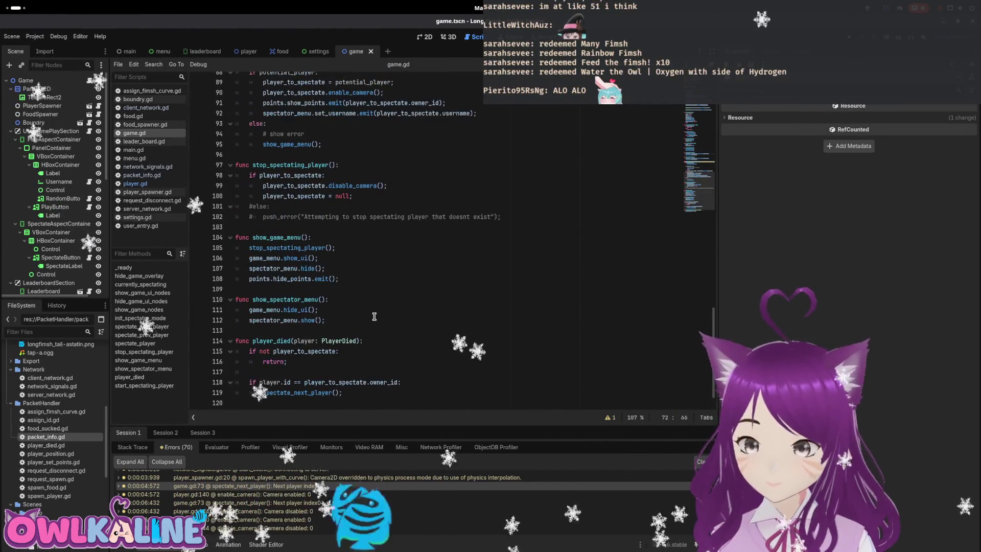
scroll(377, 313, up, 8)
scroll(374, 317, up, 2)
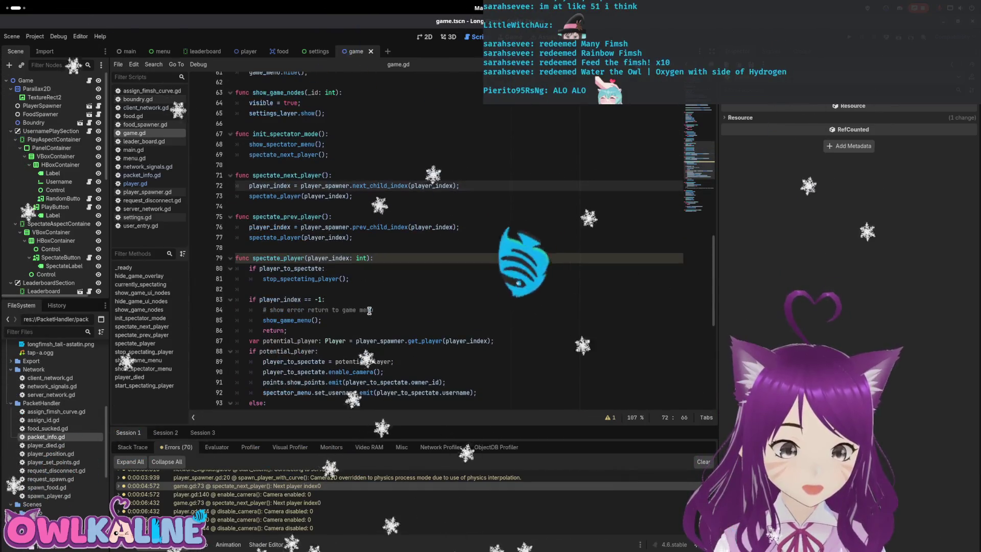
Review player_index and player_to_spectate in spectate_player and the next_child_index method.
double_click(278, 194)
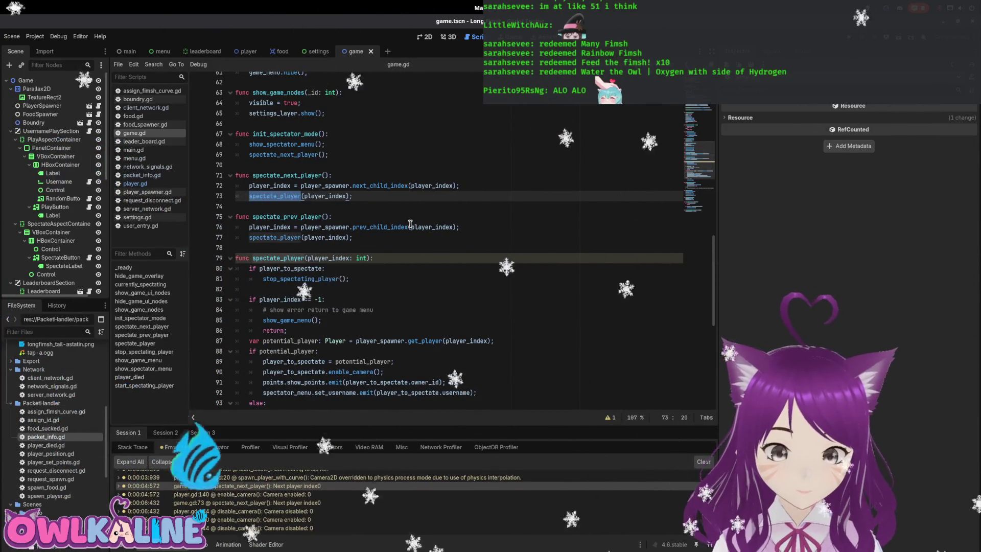
double_click(324, 196)
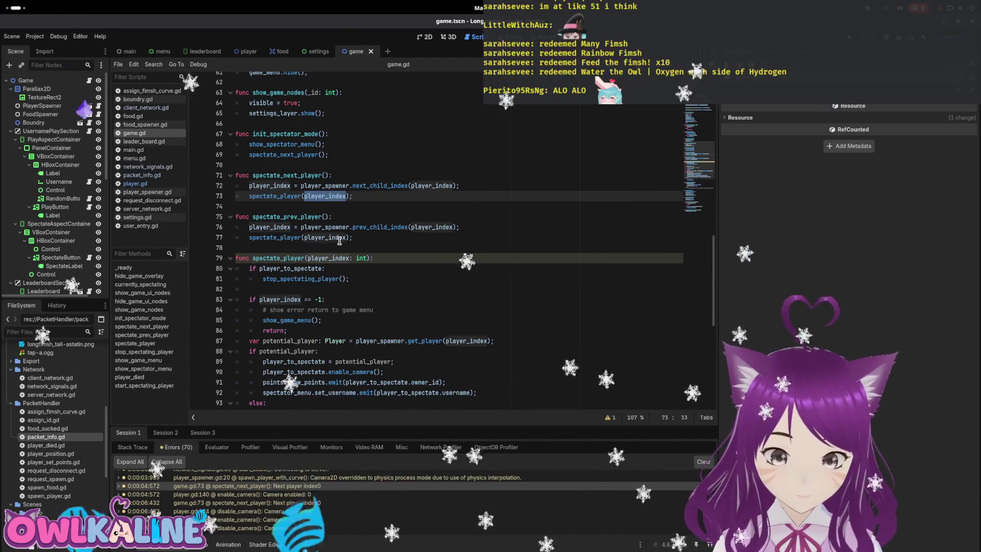
scroll(341, 263, down, 1)
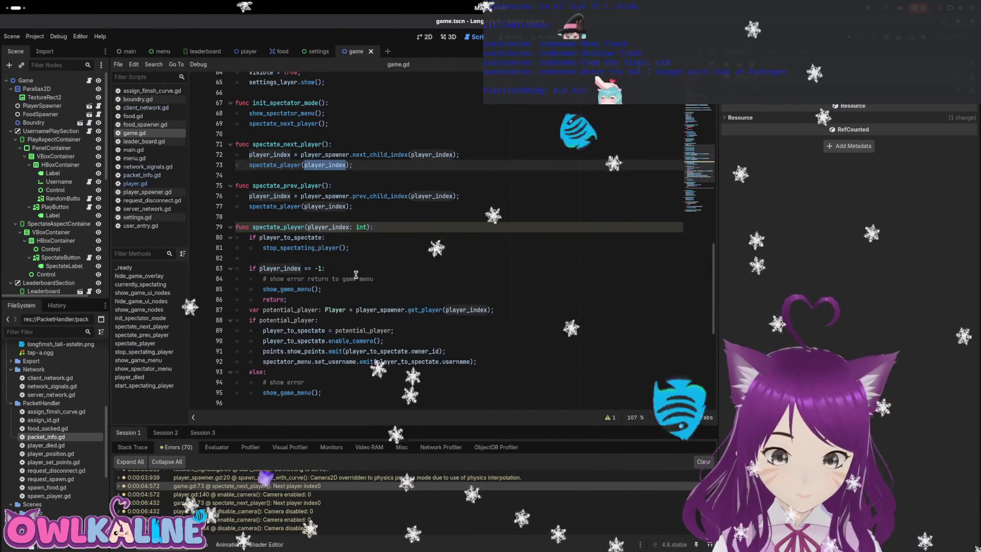
double_click(283, 237)
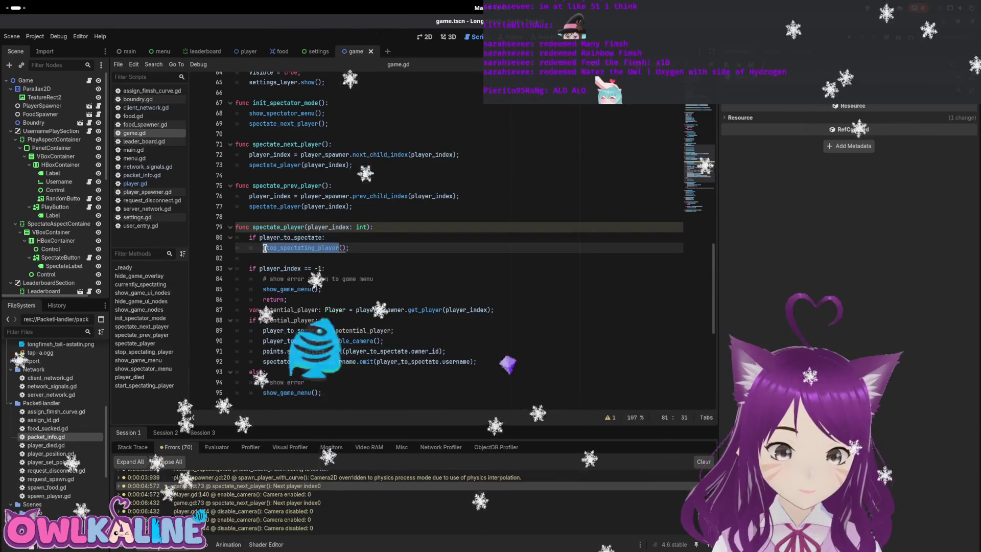
double_click(281, 268)
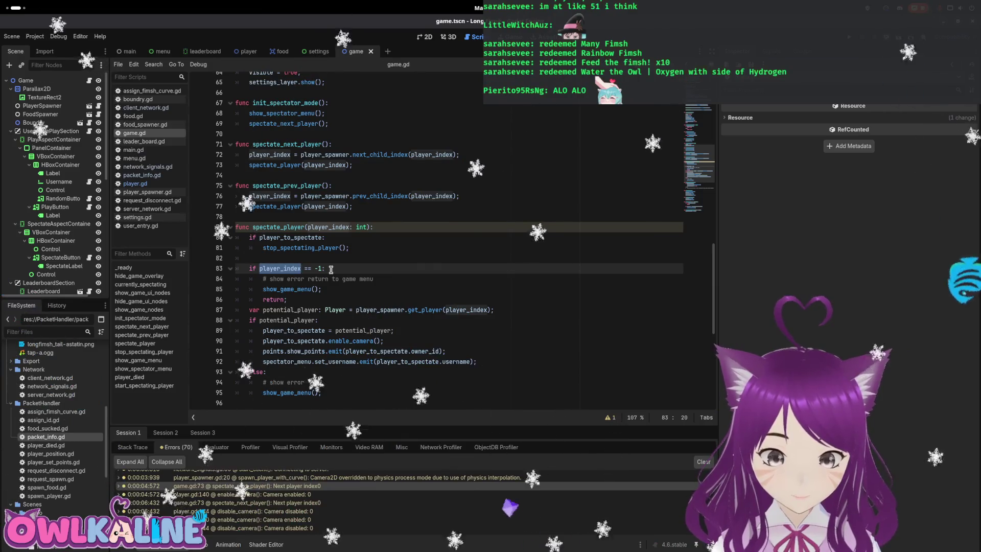
scroll(352, 246, up, 2)
click(375, 218)
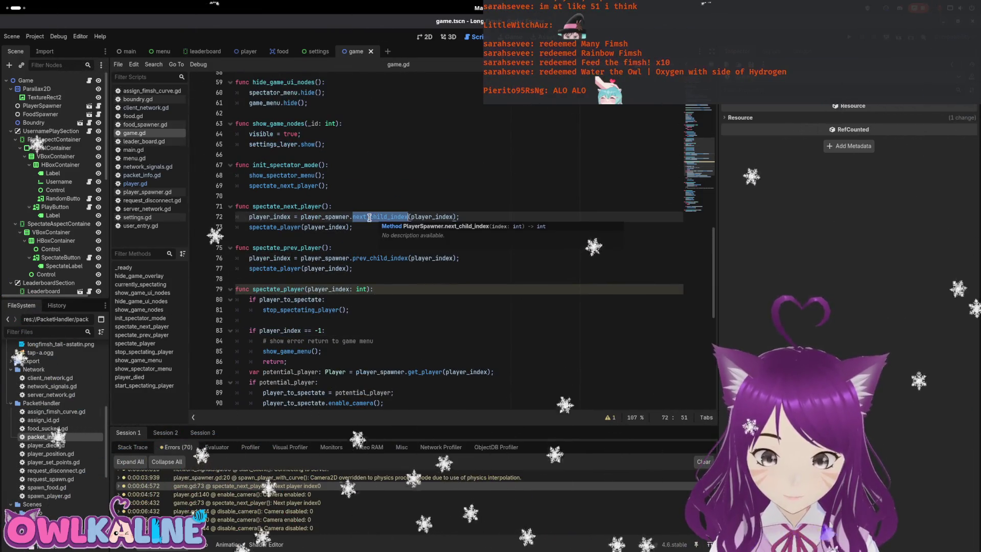